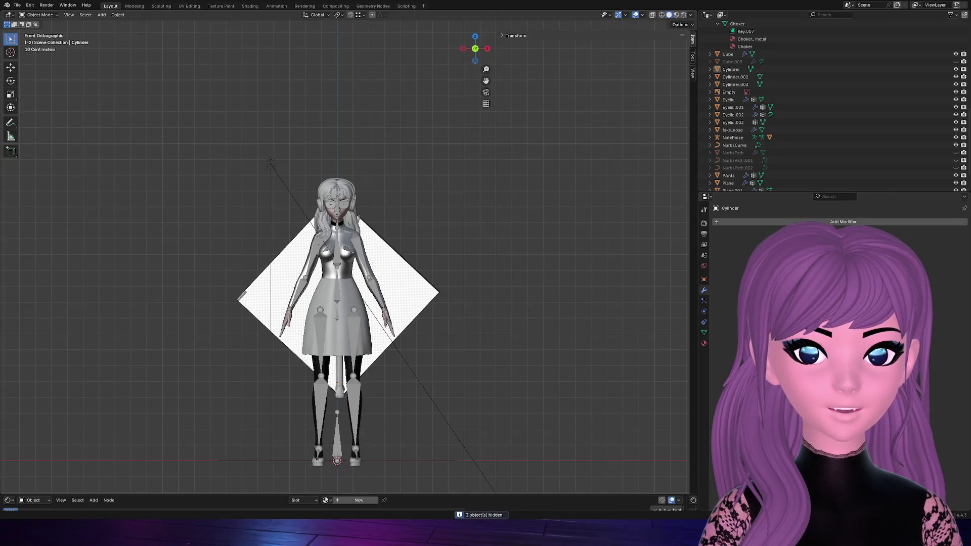
# Hide the diamond reference image together with the headphone mesh and other character parts
pyautogui.click(430, 306)
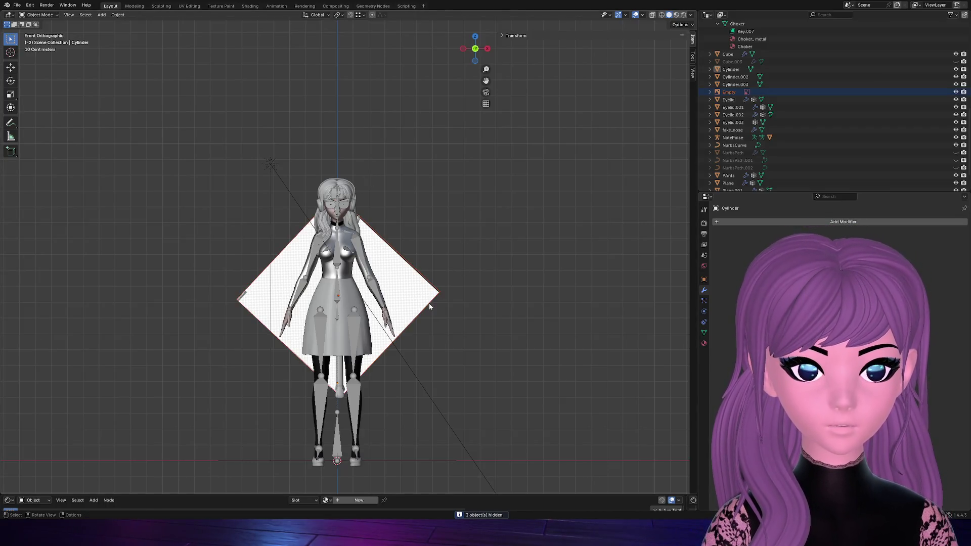
pyautogui.scroll(2, 402, 261)
pyautogui.press('a')
pyautogui.moveTo(471, 68); pyautogui.dragTo(392, 90)
pyautogui.scroll(4, 272, 111)
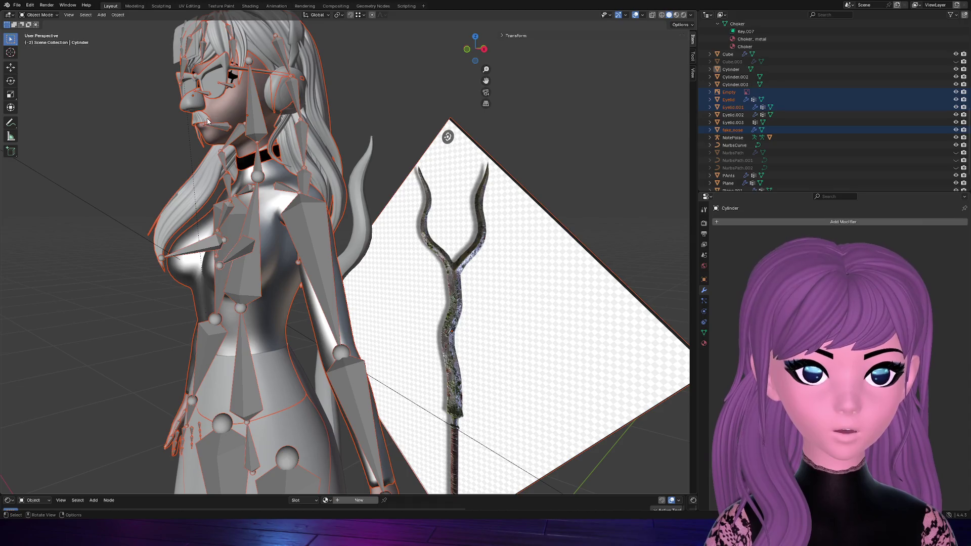
pyautogui.keyDown('shift'); pyautogui.click(289, 78); pyautogui.keyUp('shift')
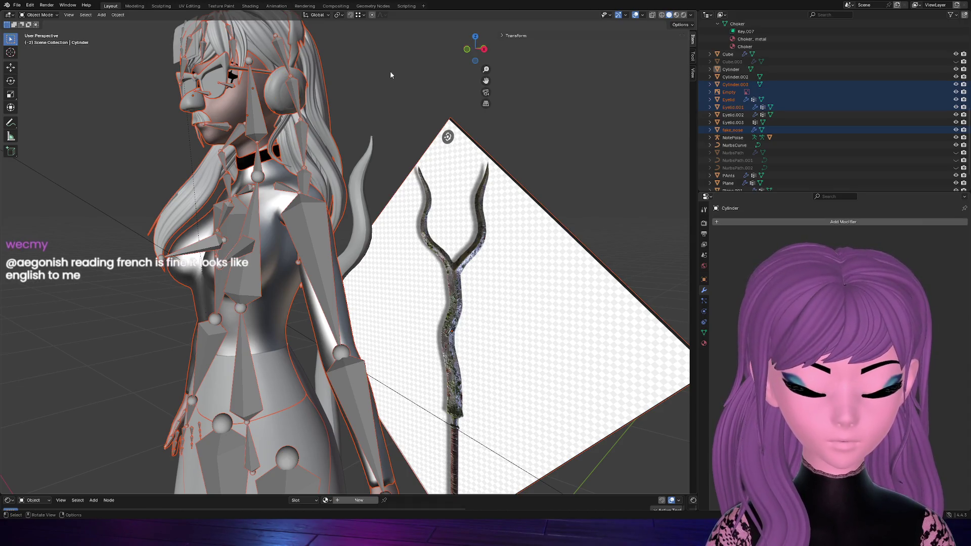
pyautogui.press('h')
pyautogui.scroll(-1, 234, 174)
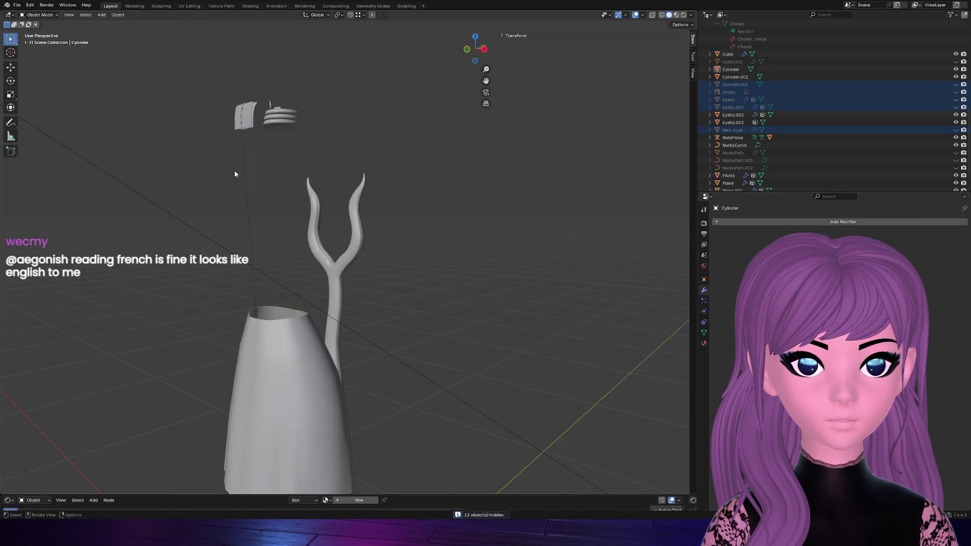
# Hide the stacked ring bands (Cylinder.002) and the small horn object
pyautogui.click(279, 117)
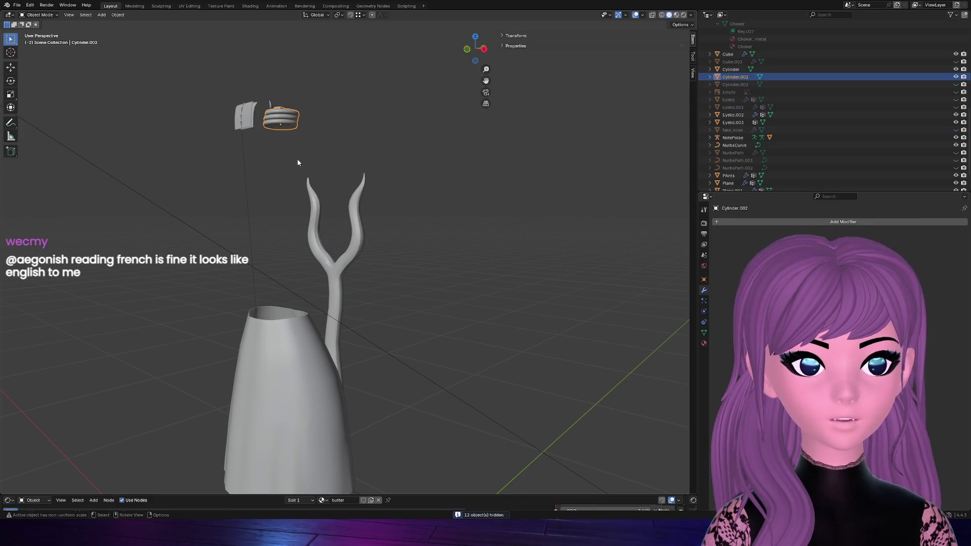
pyautogui.scroll(-4, 317, 180)
pyautogui.scroll(-1, 316, 181)
pyautogui.scroll(3, 317, 181)
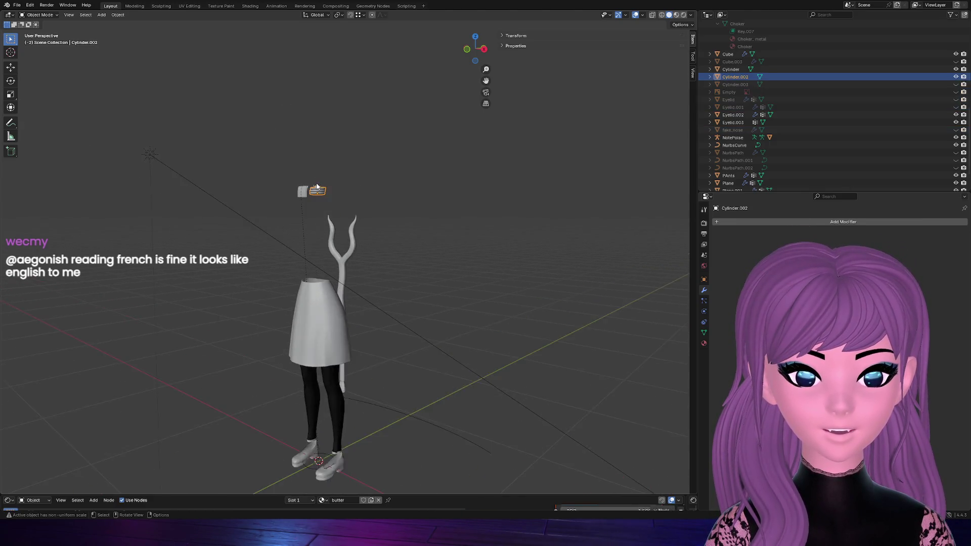
pyautogui.scroll(3, 317, 183)
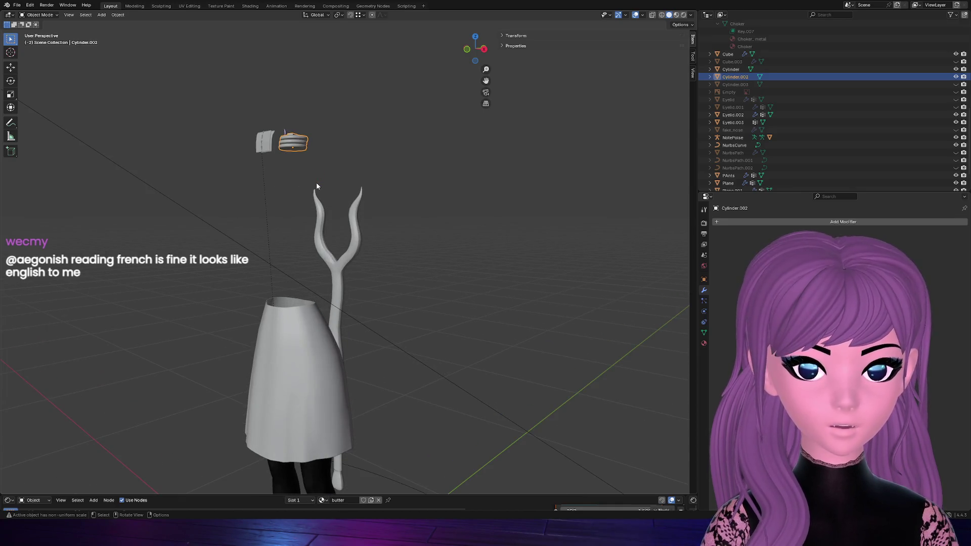
pyautogui.press('KP_Decimal')
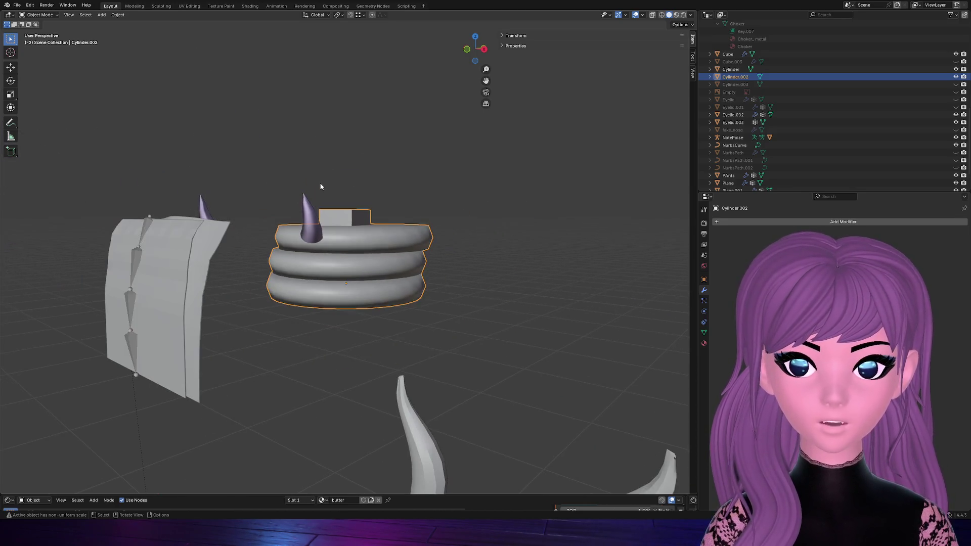
pyautogui.click(386, 160)
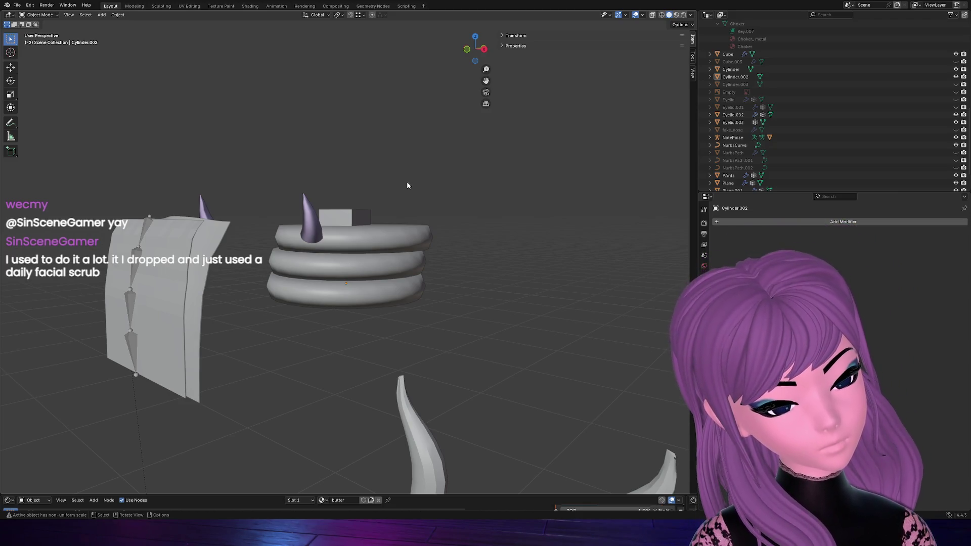
pyautogui.click(363, 259)
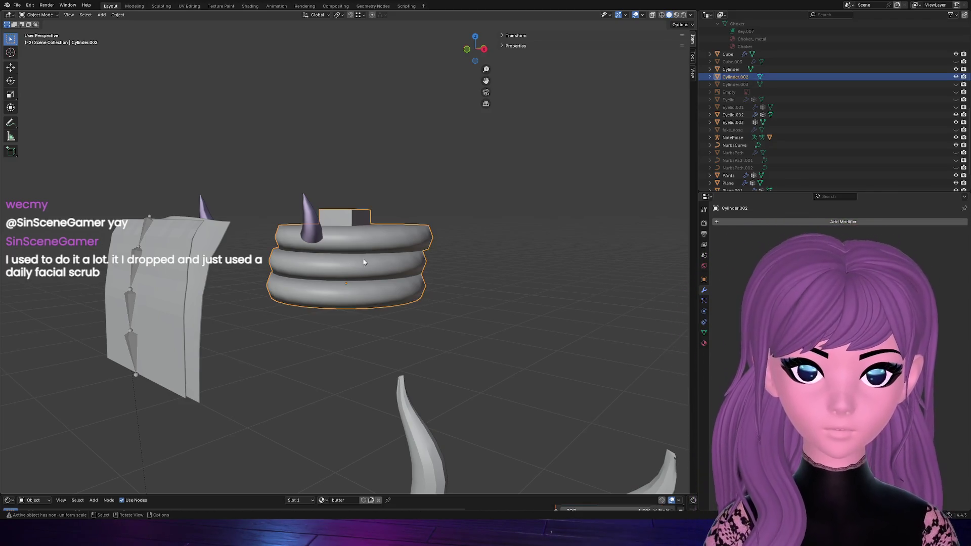
pyautogui.press('h')
pyautogui.click(307, 221)
pyautogui.press('h')
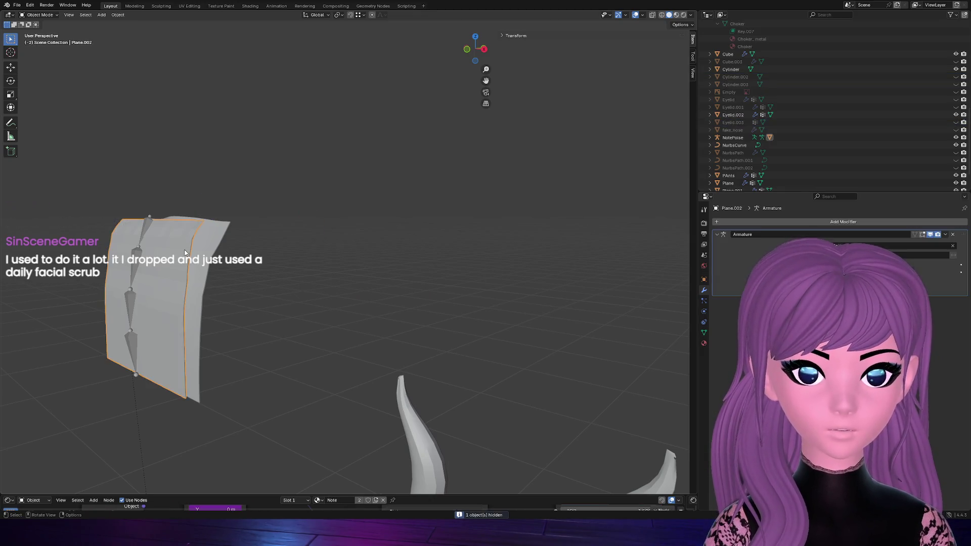
# Hide the grey plane and the NotePoise bone chain
pyautogui.click(194, 248)
pyautogui.press('h')
pyautogui.click(138, 261)
pyautogui.press('h')
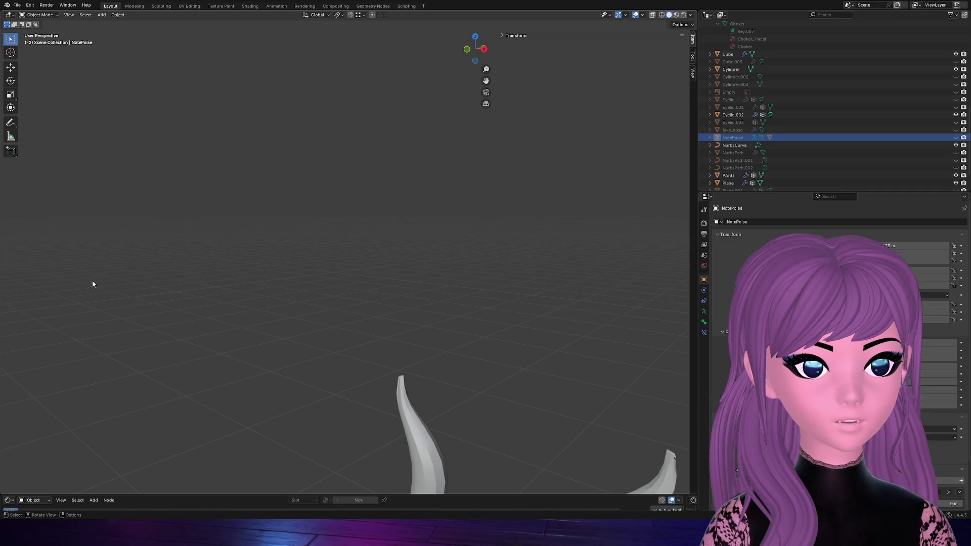
pyautogui.scroll(-2, 88, 281)
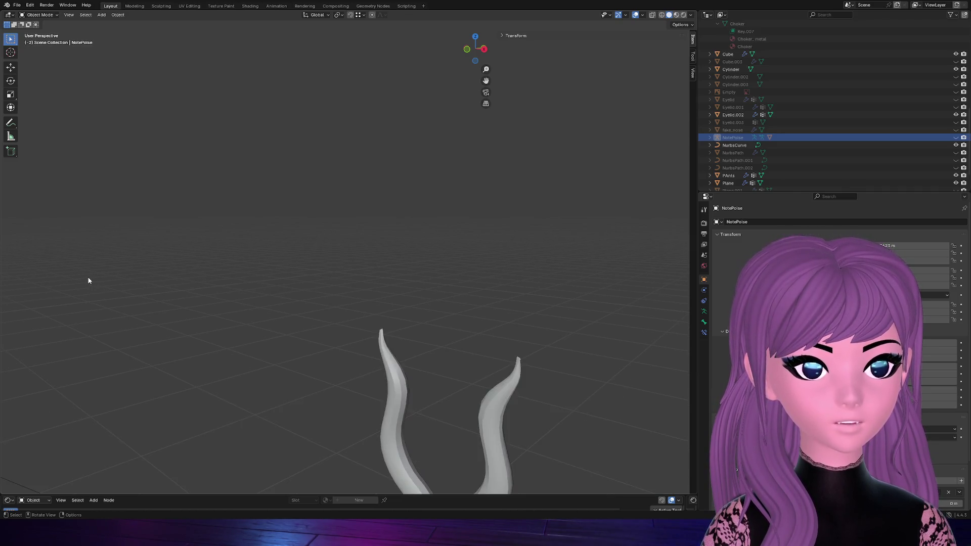
pyautogui.scroll(-2, 89, 281)
pyautogui.scroll(-3, 96, 286)
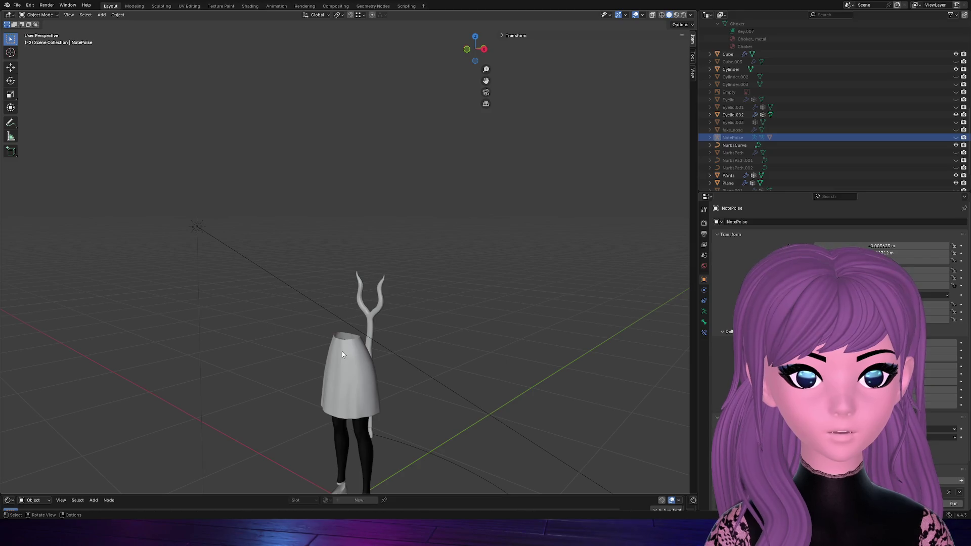
# Hide the legs and skirt, leaving the staff body (Cube) selected
pyautogui.click(483, 49)
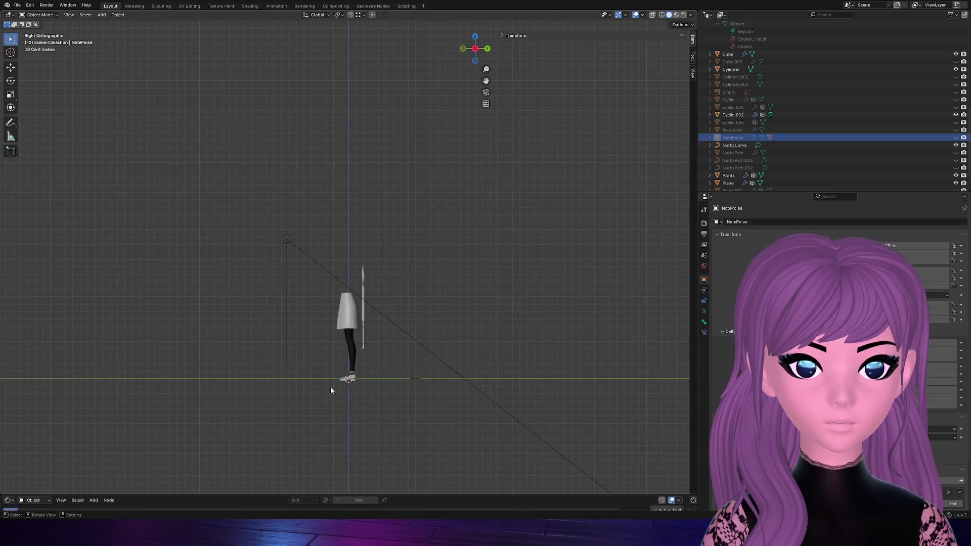
pyautogui.click(349, 356)
pyautogui.scroll(4, 370, 395)
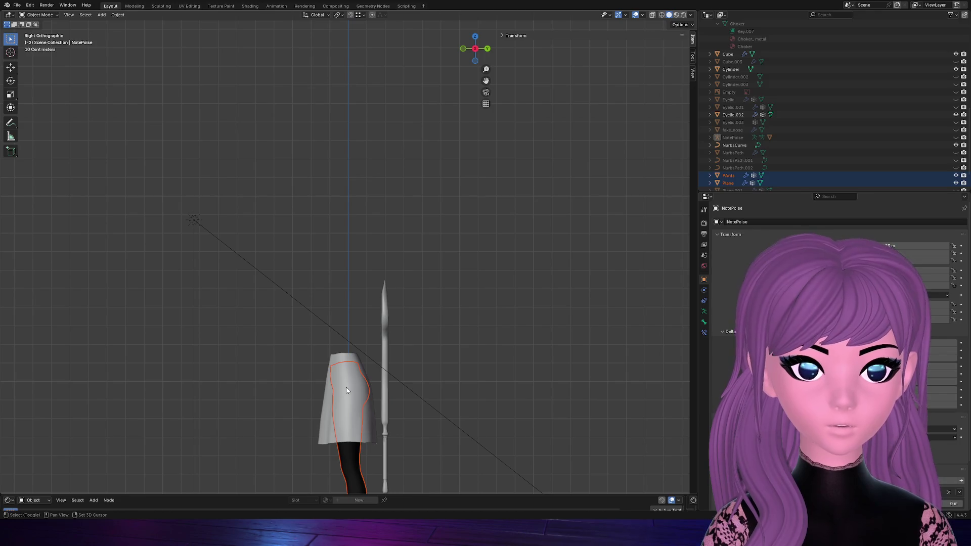
pyautogui.click(347, 390)
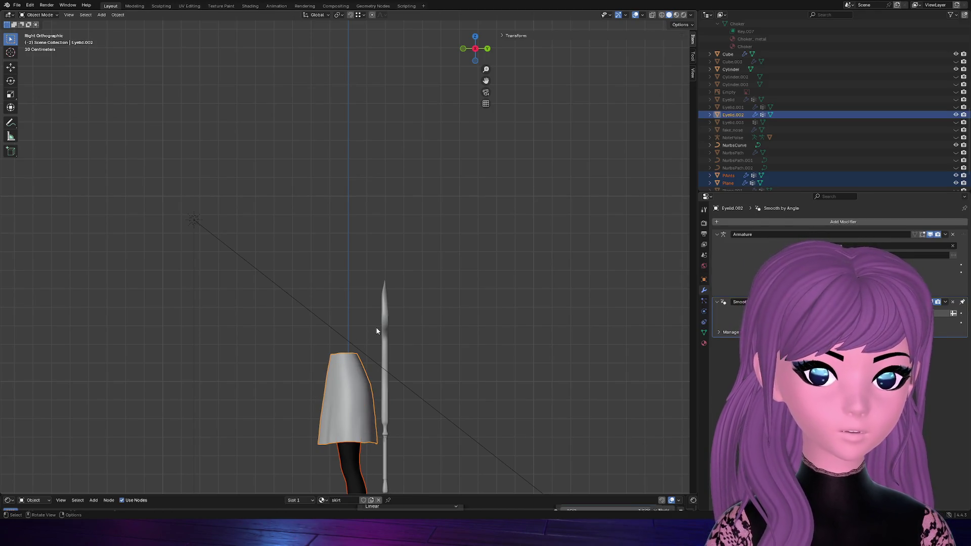
pyautogui.moveTo(476, 49); pyautogui.dragTo(434, 296)
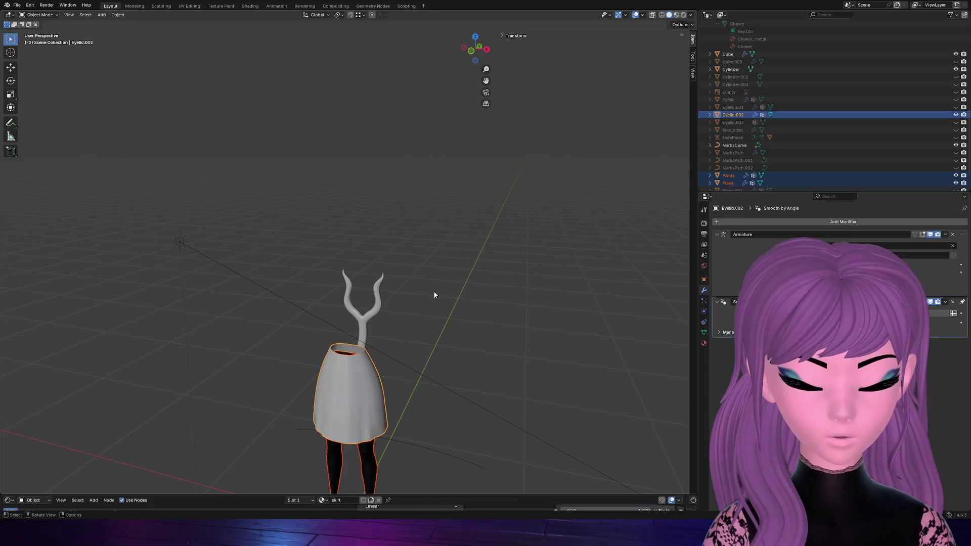
pyautogui.press('h')
pyautogui.scroll(-3, 425, 326)
pyautogui.scroll(-2, 422, 401)
pyautogui.scroll(3, 414, 398)
pyautogui.scroll(3, 414, 394)
pyautogui.click(378, 329)
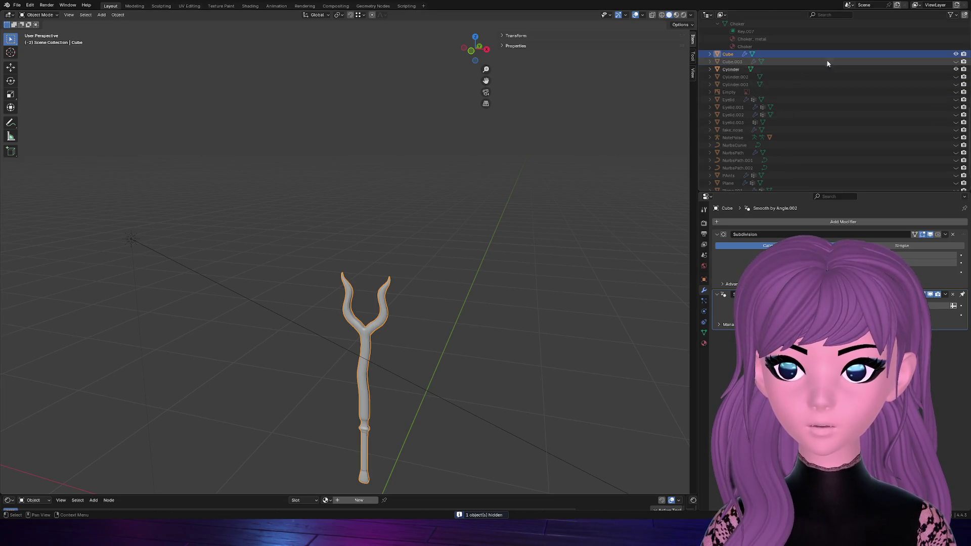
pyautogui.scroll(-2, 827, 63)
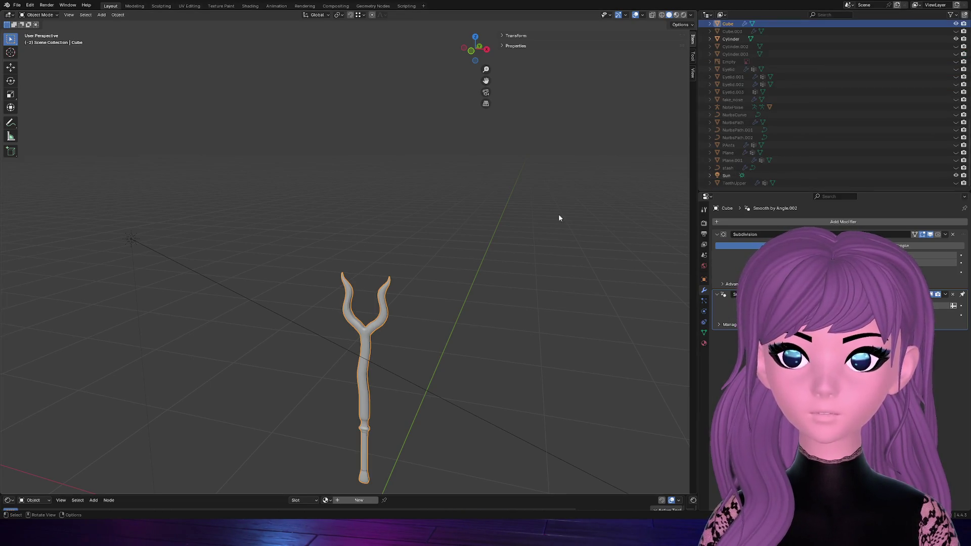
pyautogui.scroll(1, 796, 107)
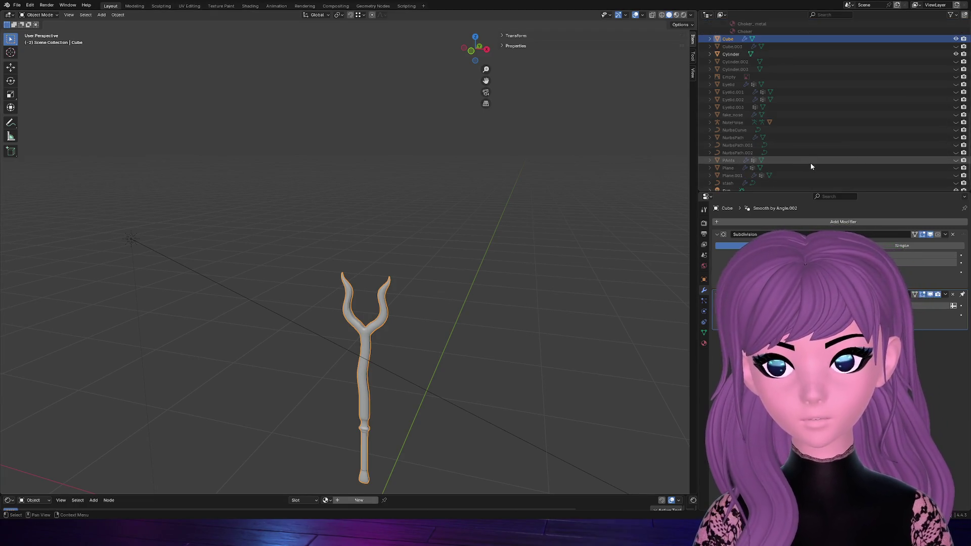
pyautogui.scroll(5, 816, 158)
pyautogui.scroll(5, 831, 149)
pyautogui.scroll(3, 845, 147)
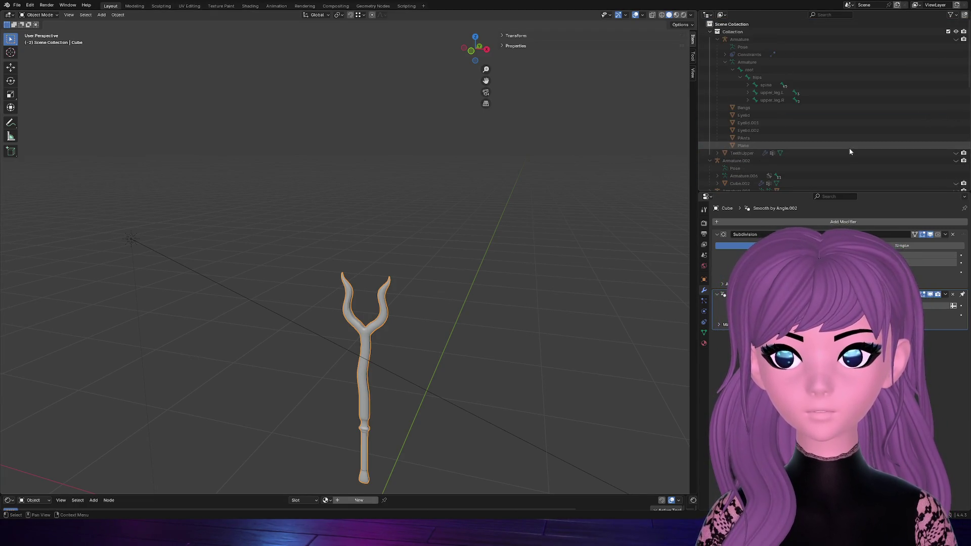
pyautogui.scroll(-2, 849, 148)
pyautogui.scroll(-3, 843, 150)
pyautogui.scroll(-3, 843, 150)
pyautogui.scroll(-3, 843, 150)
pyautogui.scroll(-2, 842, 151)
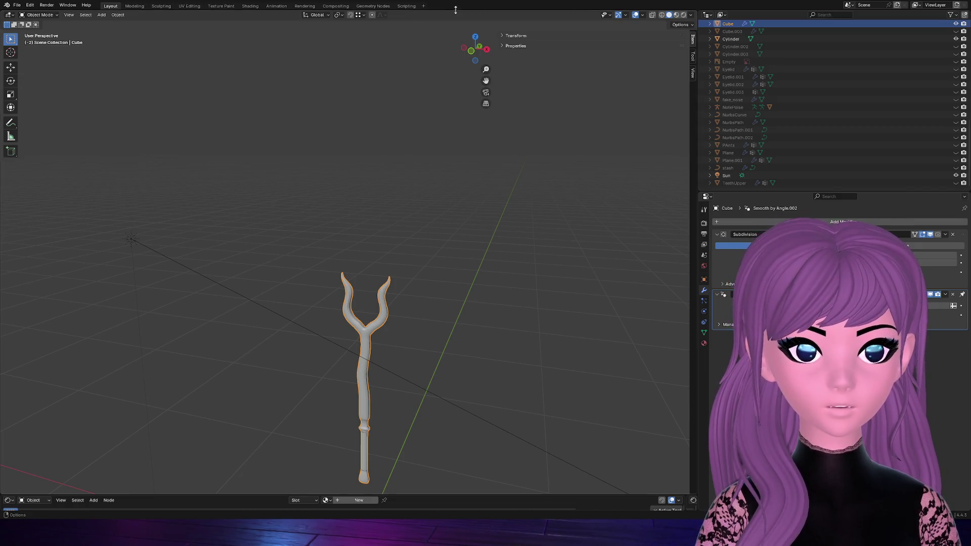
# Make the Empty's staff reference image visible again from the Outliner
pyautogui.moveTo(475, 48); pyautogui.dragTo(433, 143)
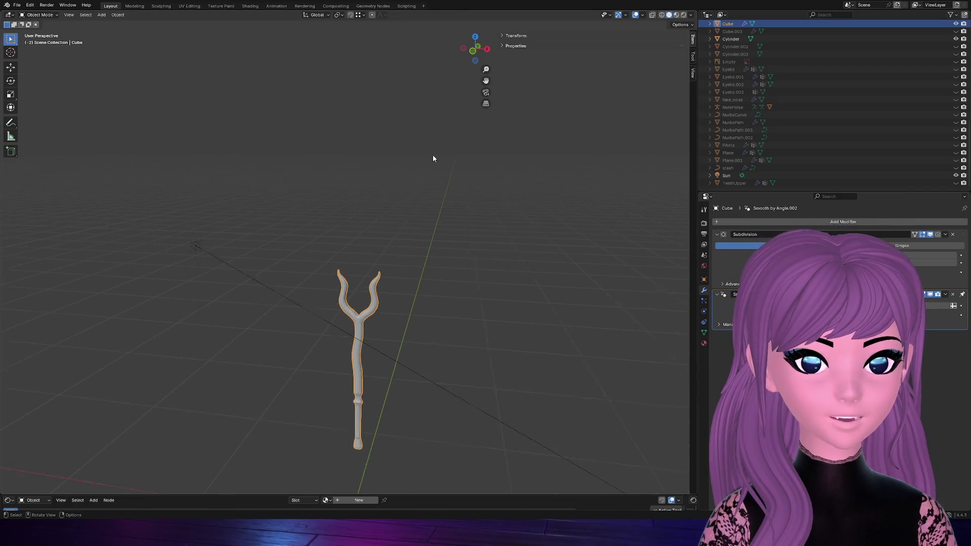
pyautogui.scroll(2, 455, 160)
pyautogui.moveTo(473, 47); pyautogui.dragTo(479, 62)
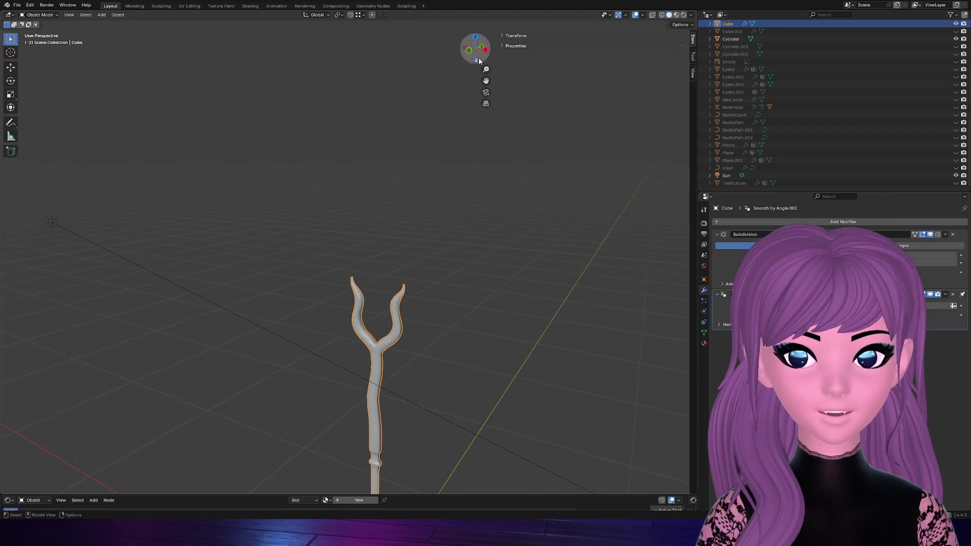
pyautogui.scroll(2, 472, 263)
pyautogui.scroll(-4, 472, 264)
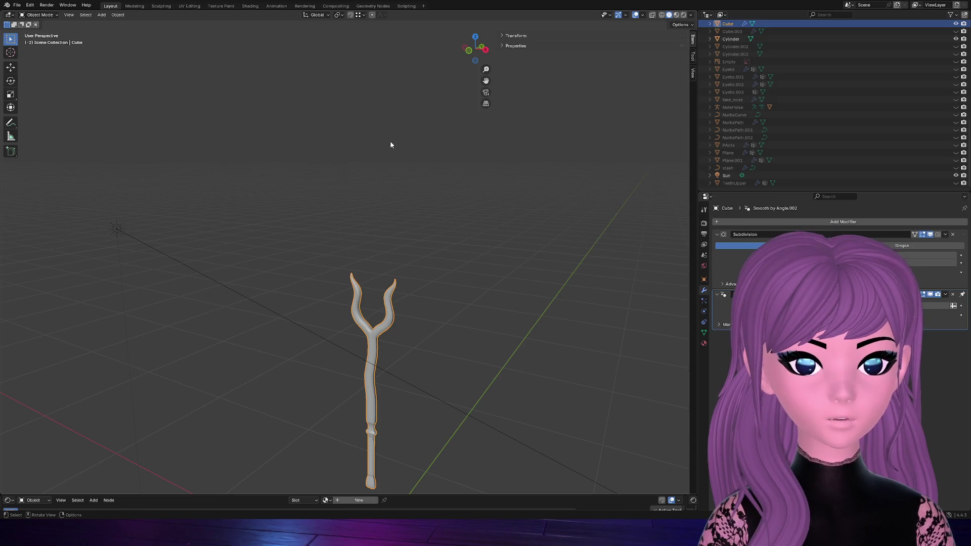
pyautogui.scroll(2, 391, 148)
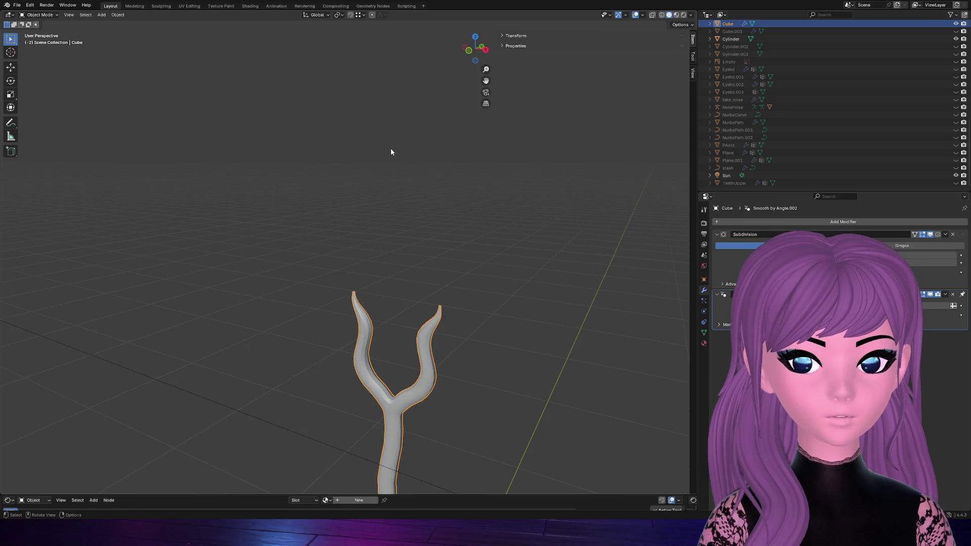
pyautogui.click(777, 222)
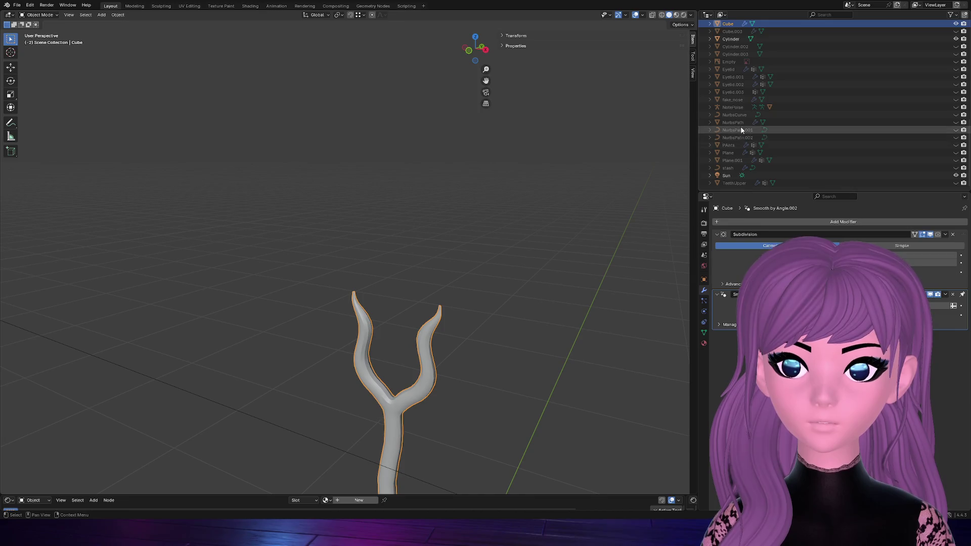
pyautogui.scroll(3, 741, 129)
pyautogui.scroll(3, 740, 145)
pyautogui.scroll(2, 740, 146)
pyautogui.scroll(2, 740, 142)
pyautogui.scroll(3, 742, 144)
pyautogui.scroll(-4, 755, 153)
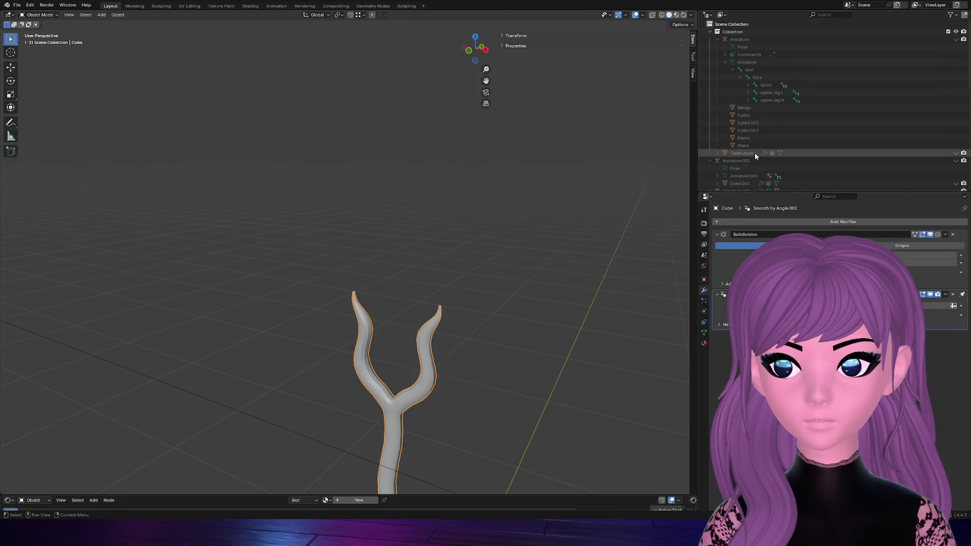
pyautogui.scroll(-3, 755, 152)
pyautogui.scroll(-2, 755, 153)
pyautogui.scroll(-1, 755, 153)
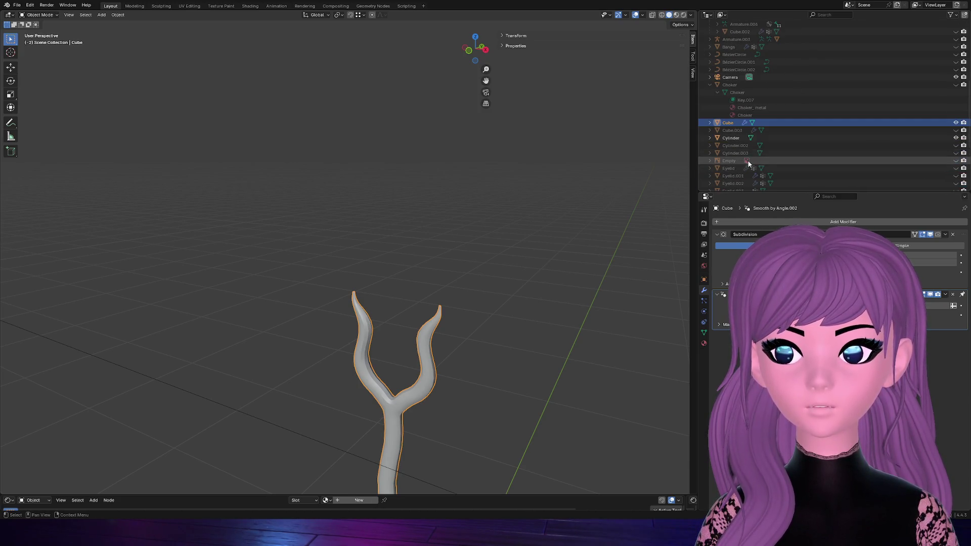
pyautogui.click(752, 160)
pyautogui.click(955, 162)
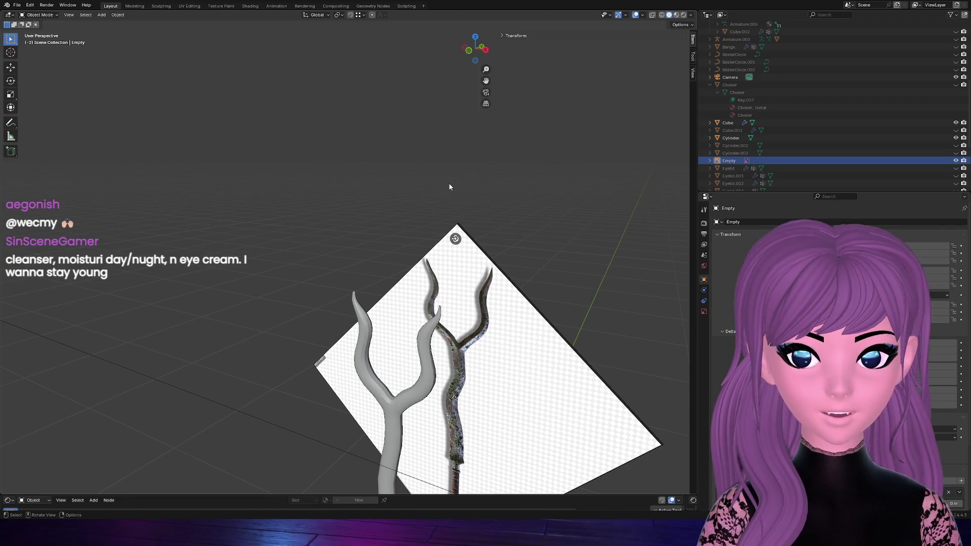
# Frame the Y-shaped staff and select its lower handle cylinder
pyautogui.click(432, 382)
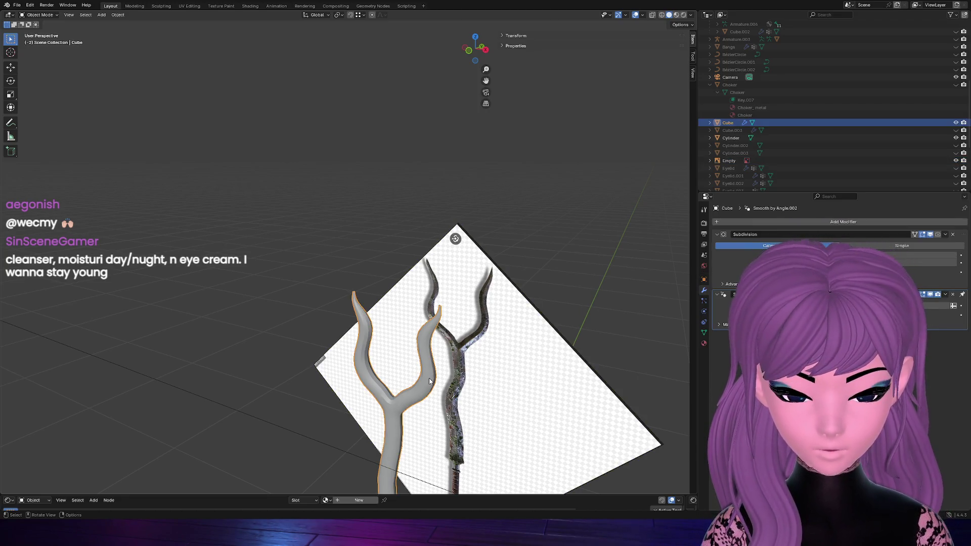
pyautogui.press('KP_Decimal')
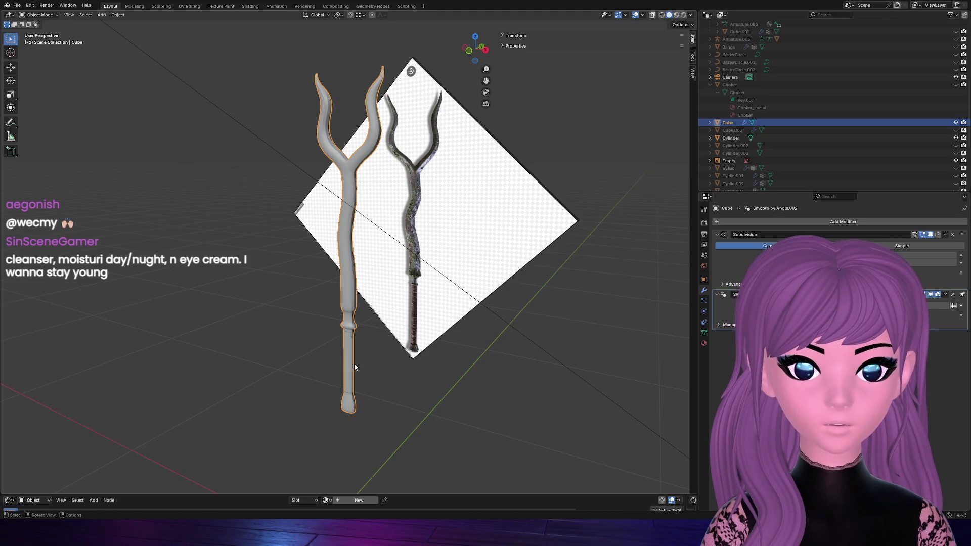
pyautogui.click(354, 367)
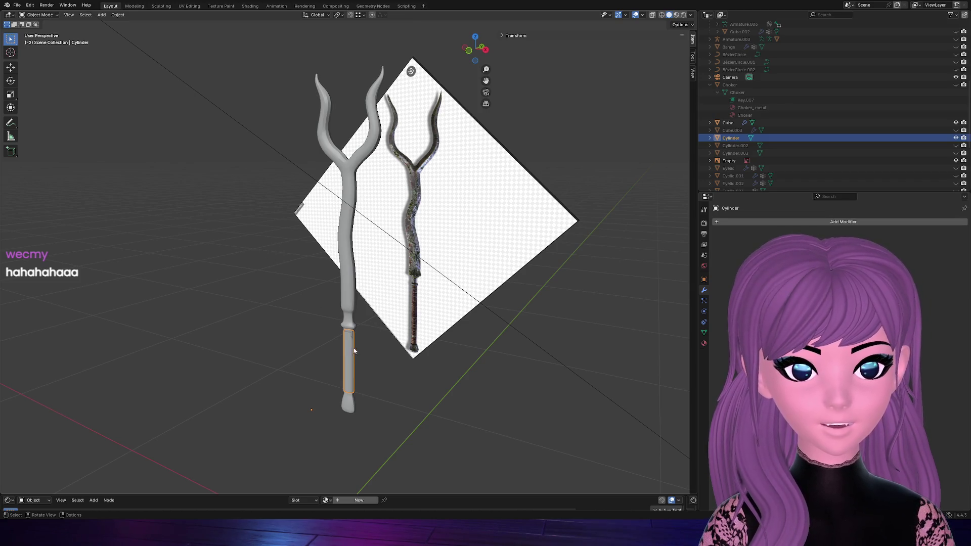
# Nudge the whole handle cylinder mesh slightly along X in front view to match the reference
pyautogui.press('KP_Decimal')
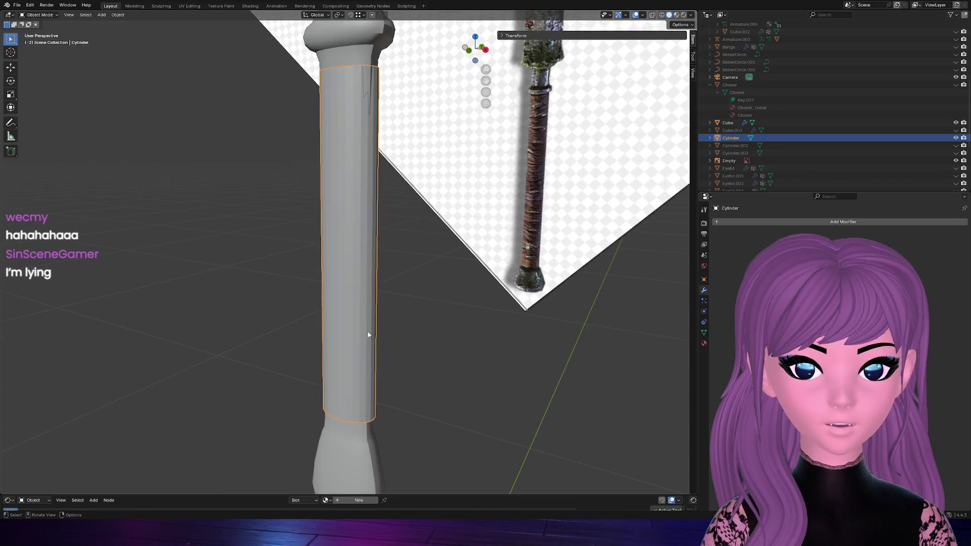
pyautogui.press('Tab')
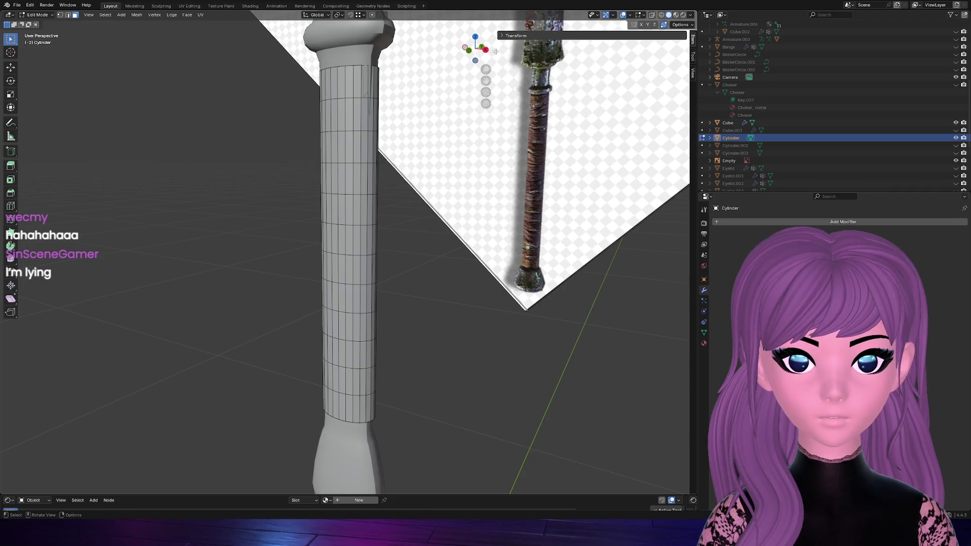
pyautogui.click(481, 47)
pyautogui.moveTo(366, 215); pyautogui.dragTo(470, 163, button='middle')
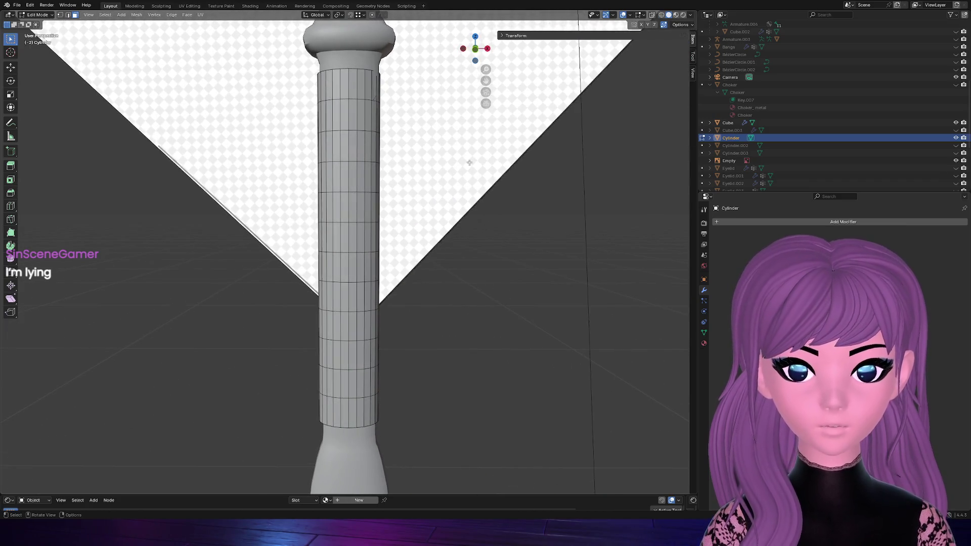
pyautogui.click(476, 49)
pyautogui.press('a')
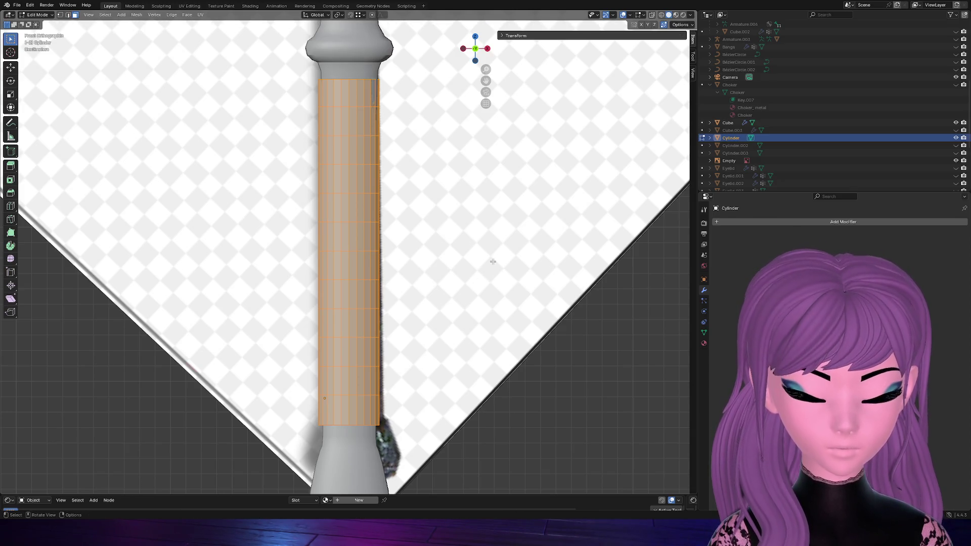
pyautogui.press('g')
pyautogui.press('x')
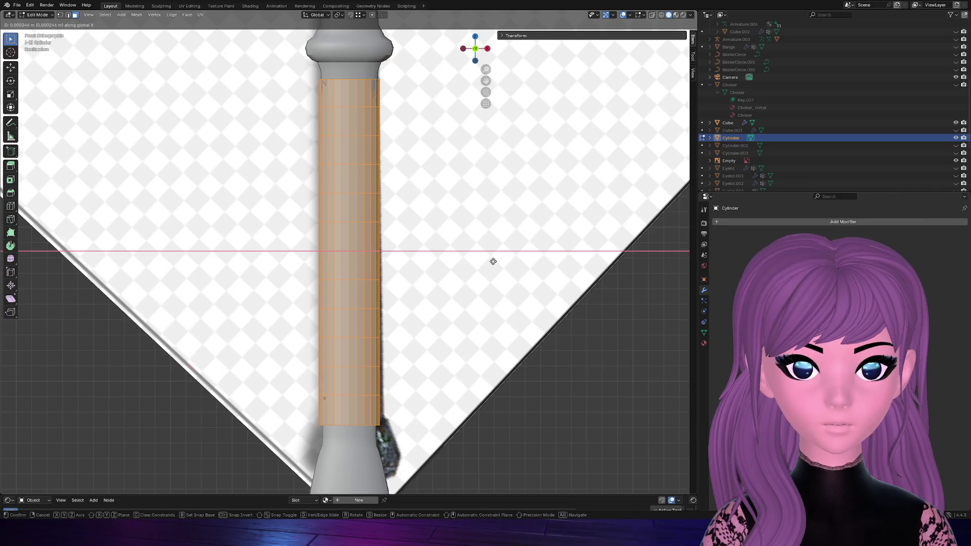
pyautogui.click(492, 261)
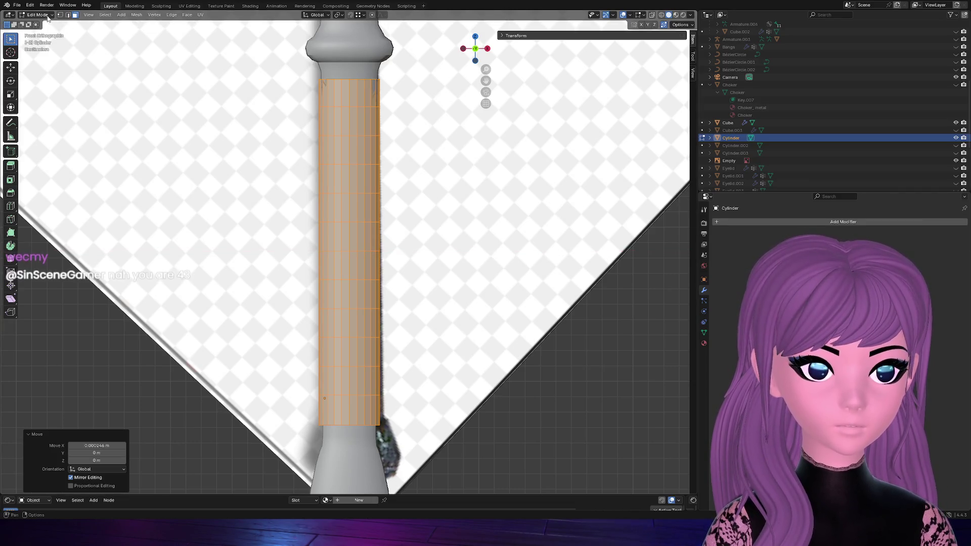
# Scale the cylinder's top ring of vertices slightly wider, then return to Object Mode
pyautogui.press('1')
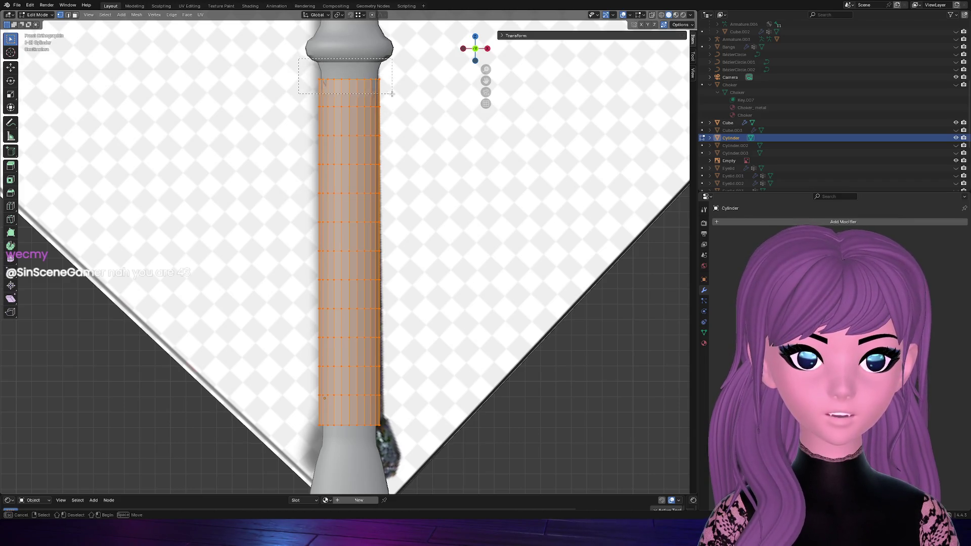
pyautogui.keyDown('alt'); pyautogui.click(317, 80); pyautogui.keyUp('alt')
pyautogui.click(652, 14)
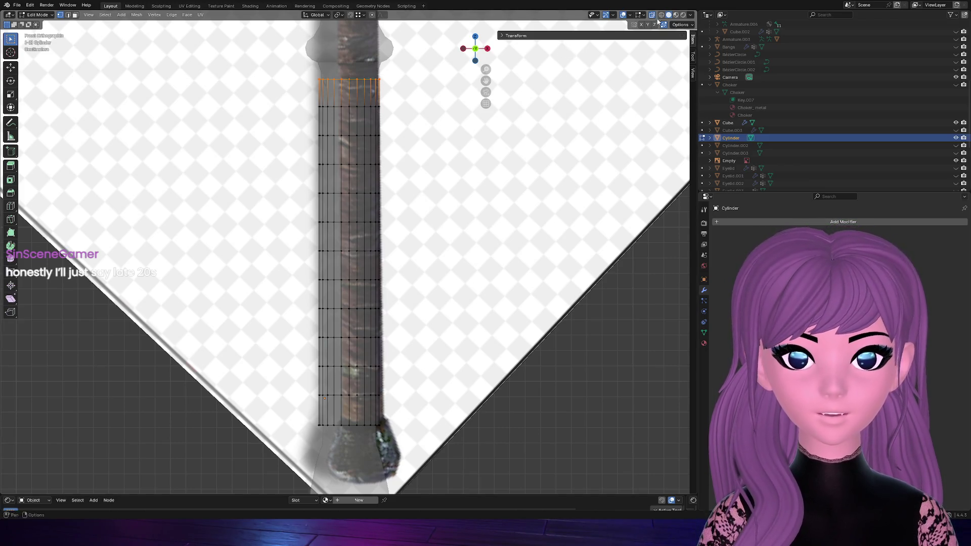
pyautogui.hotkey('alt', 'z')
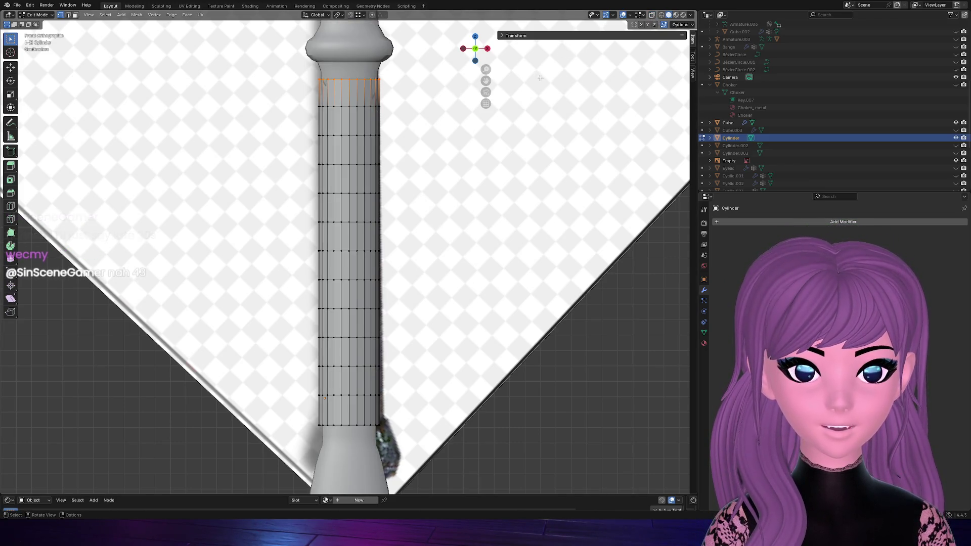
pyautogui.press('s')
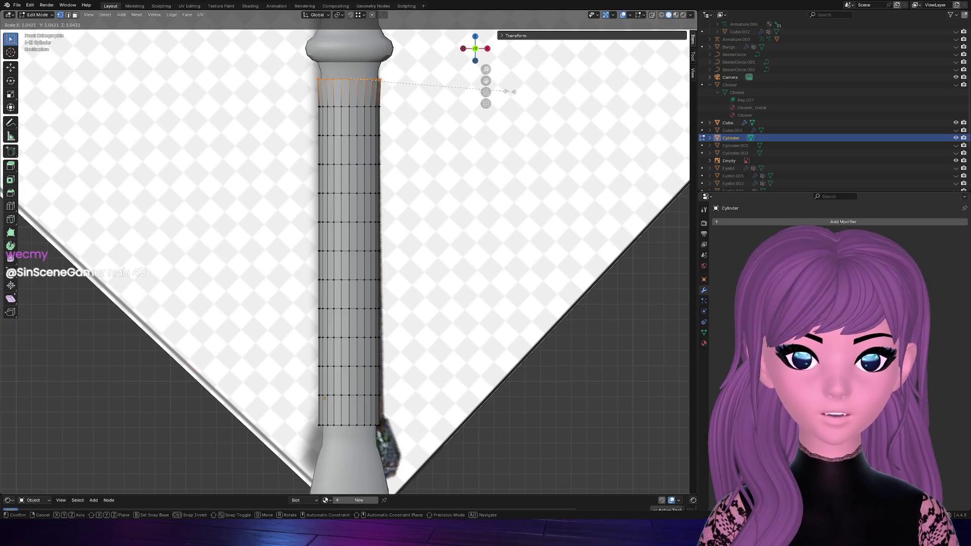
pyautogui.press('Escape')
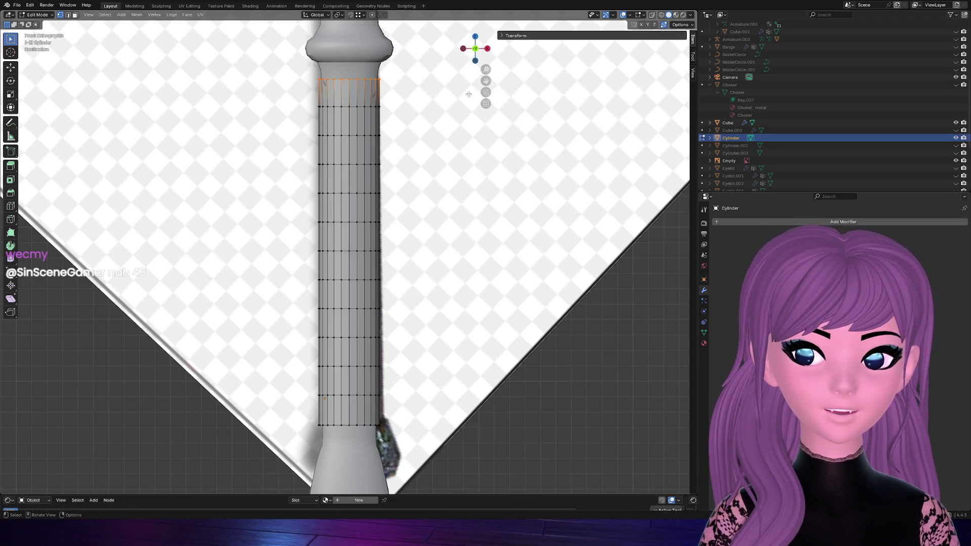
pyautogui.press('s')
pyautogui.press('Escape')
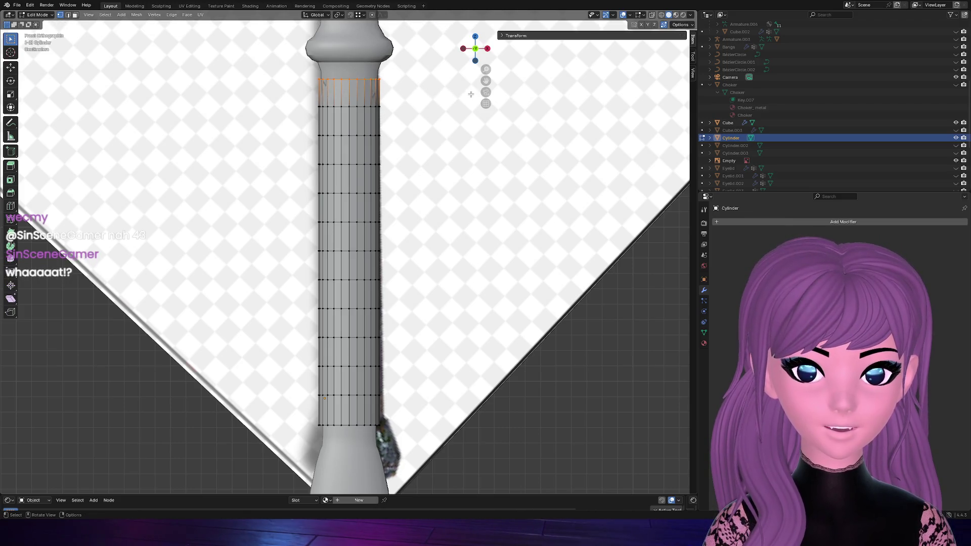
pyautogui.click(487, 49)
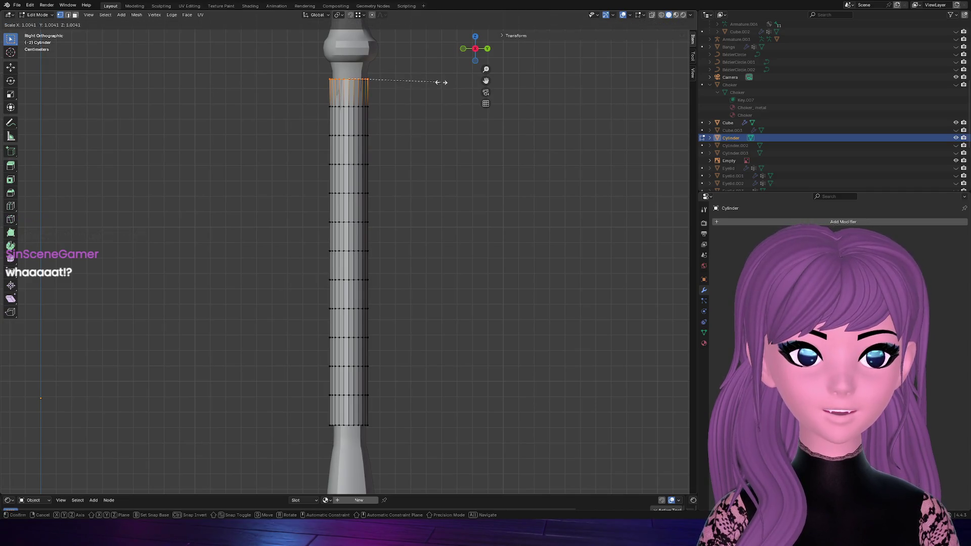
pyautogui.click(463, 48)
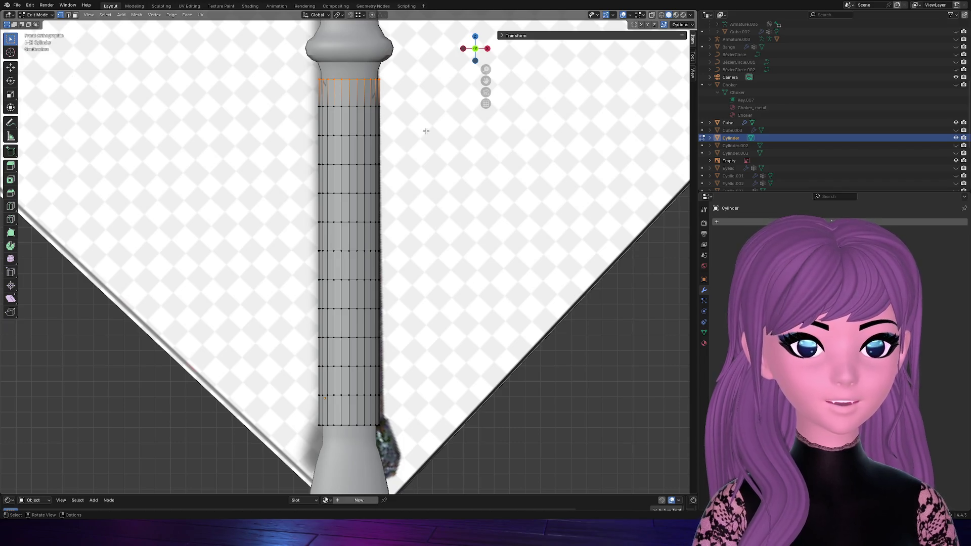
pyautogui.press('s')
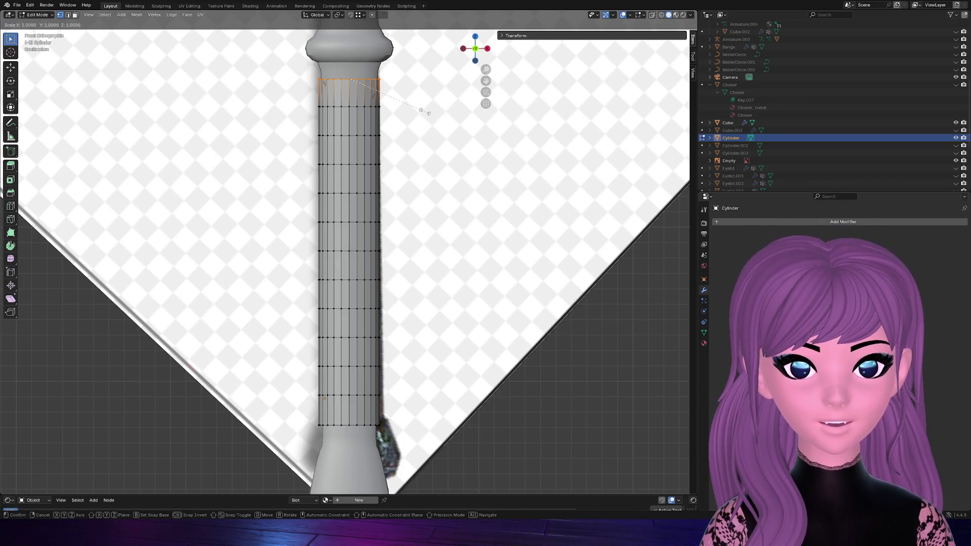
pyautogui.click(429, 113)
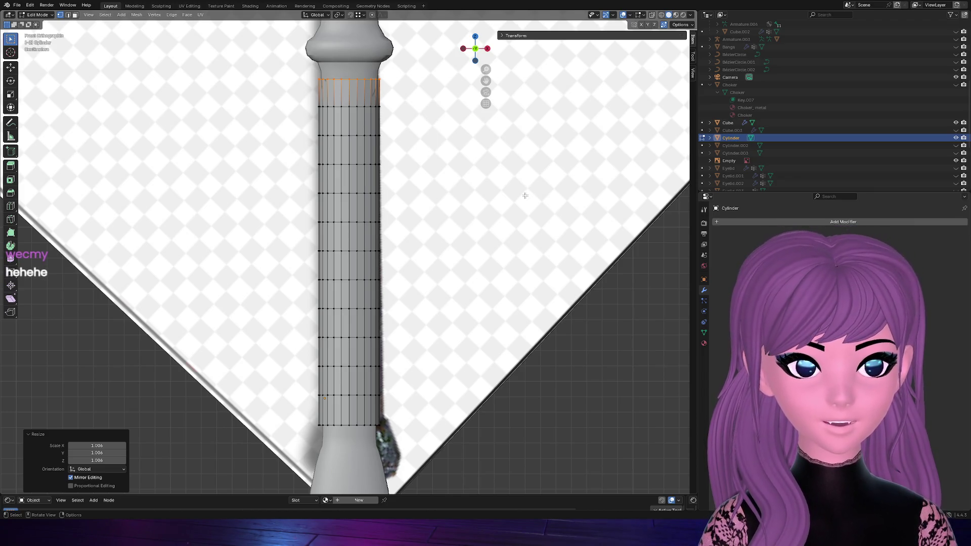
pyautogui.press('Tab')
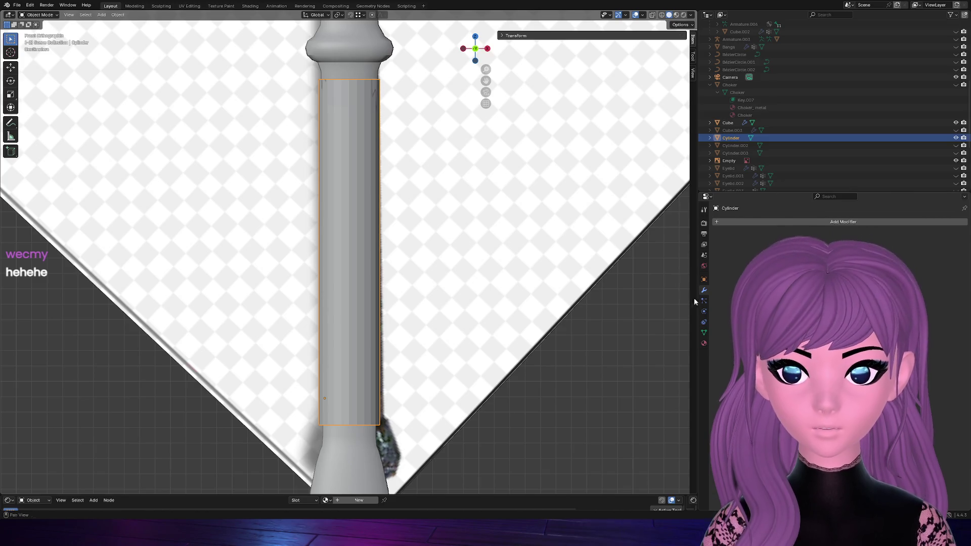
# Add a Shrinkwrap modifier to the handle cylinder with its target object picked from the viewport
pyautogui.click(773, 222)
pyautogui.write('st')
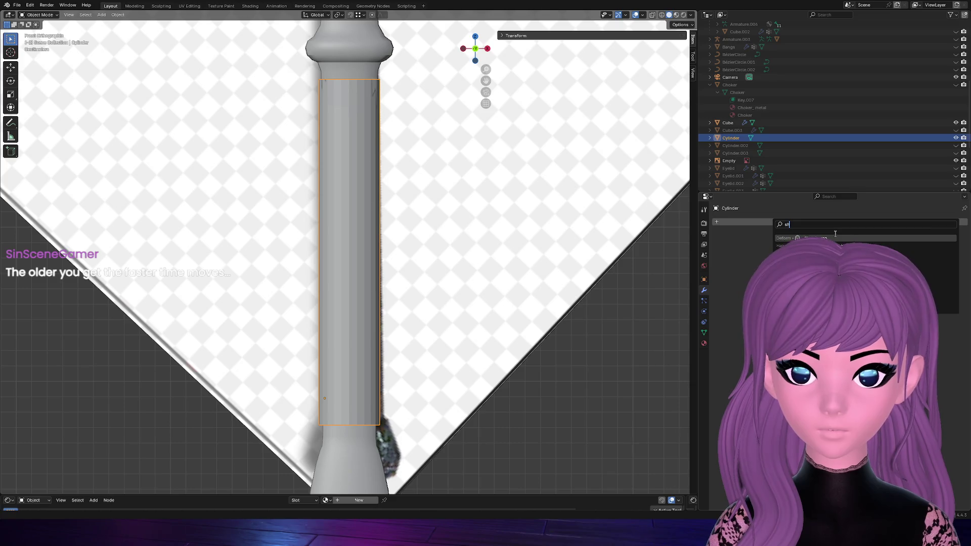
pyautogui.click(827, 238)
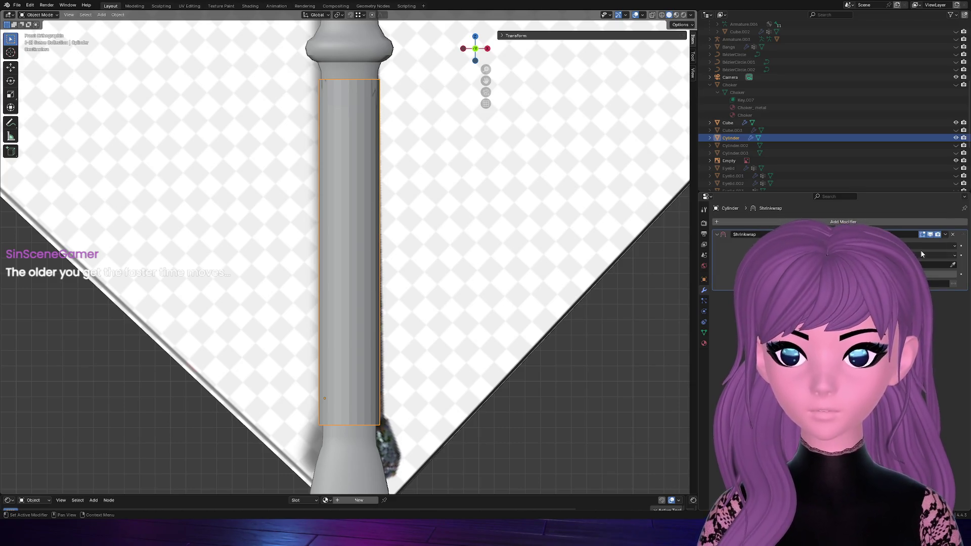
pyautogui.click(954, 266)
pyautogui.click(357, 48)
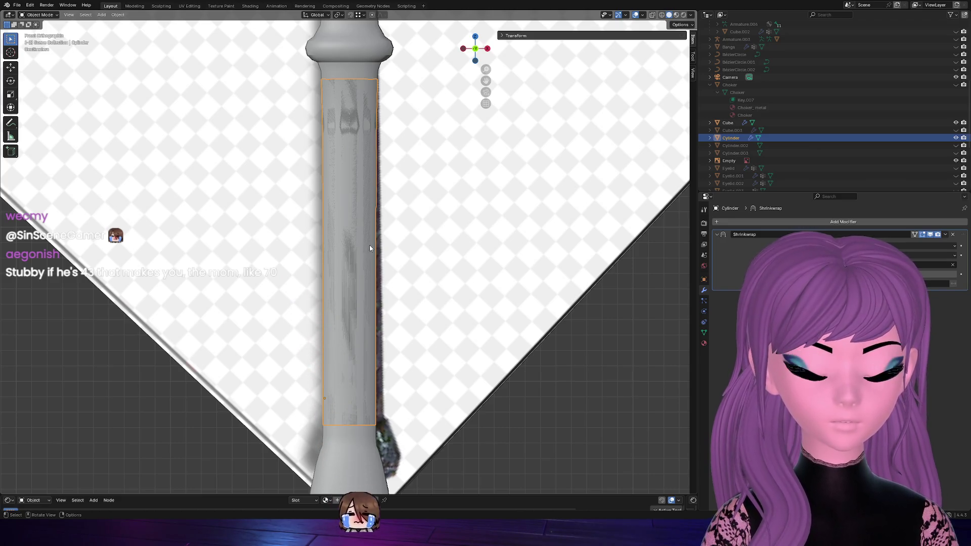
# Inspect the shrinkwrapped band from front and tilted views, then bring up the modifier name search
pyautogui.press('KP_0')
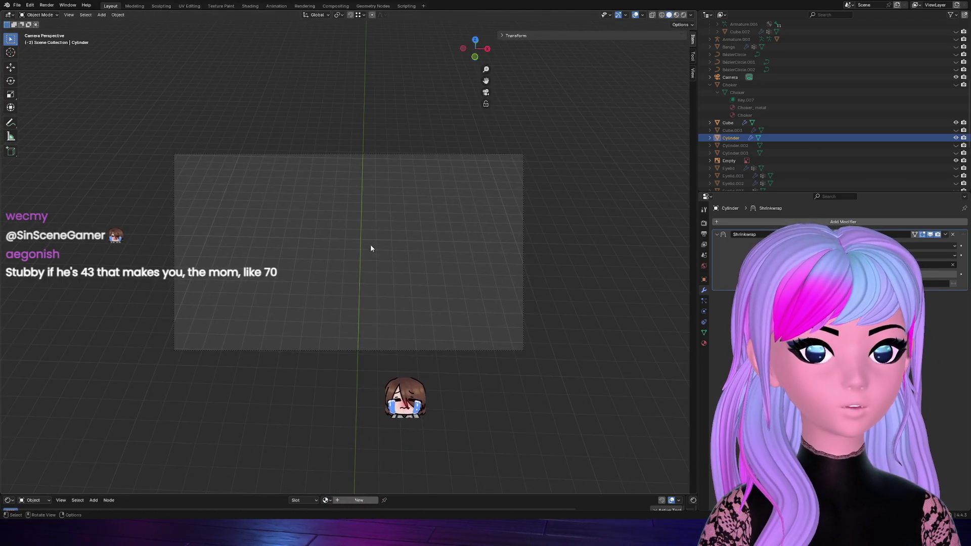
pyautogui.press('KP_0')
pyautogui.press('KP_0')
pyautogui.press('KP_5')
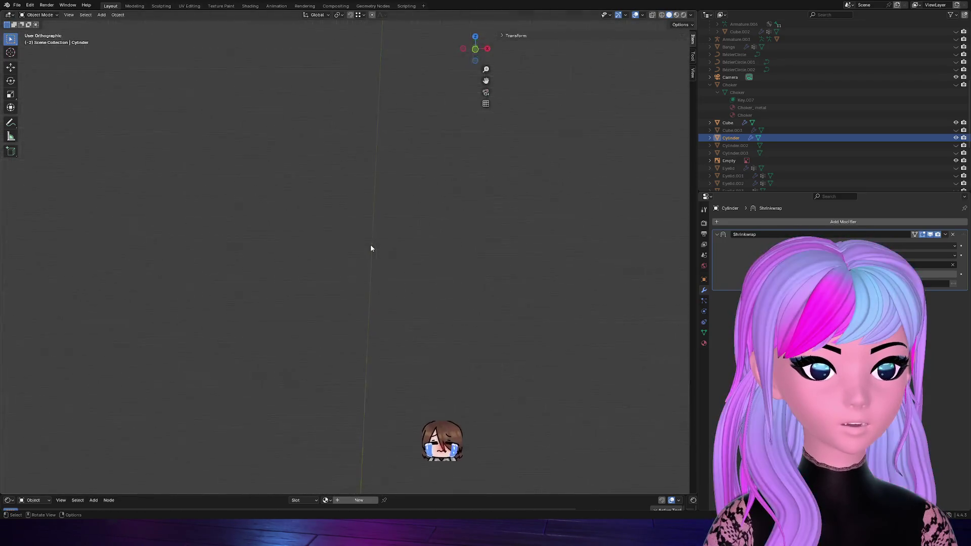
pyautogui.press('KP_1')
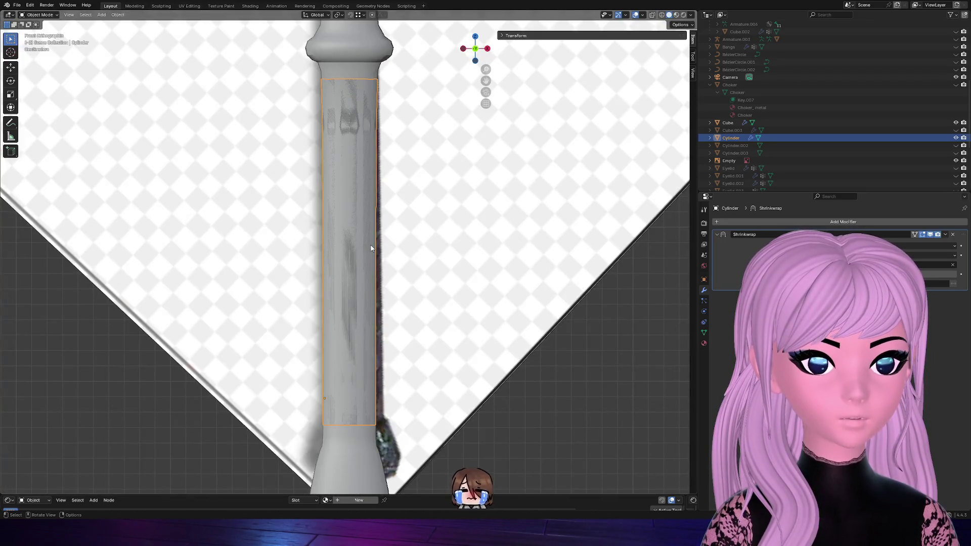
pyautogui.press('KP_8')
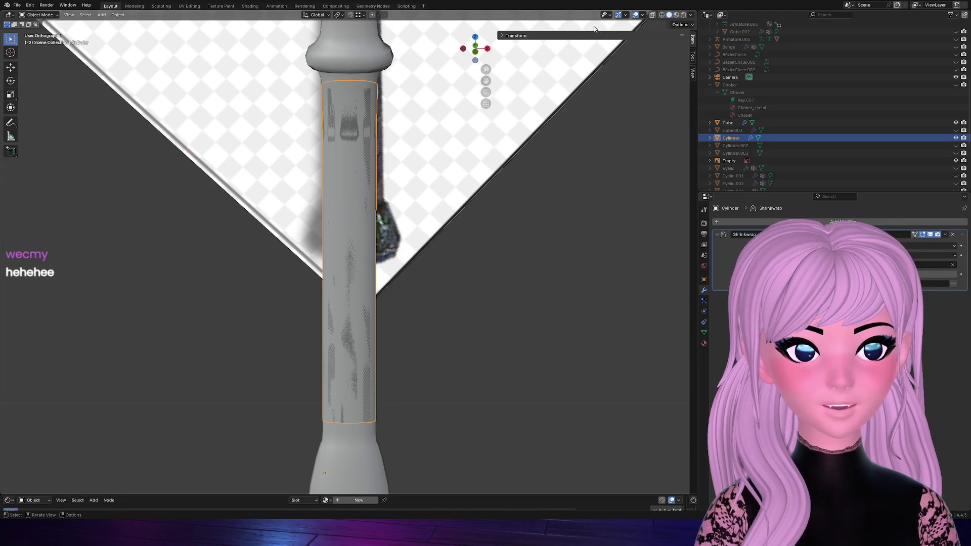
pyautogui.moveTo(480, 44); pyautogui.dragTo(476, 50)
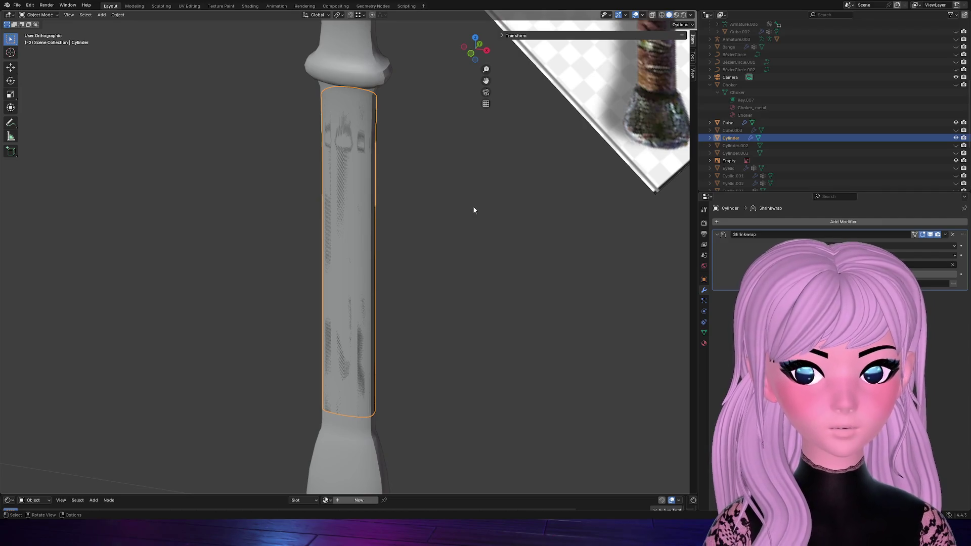
pyautogui.click(772, 220)
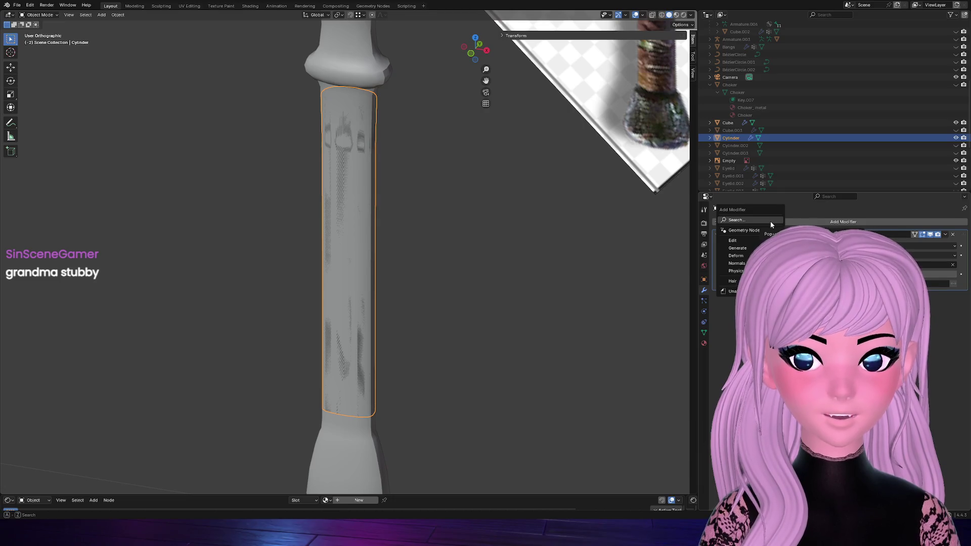
pyautogui.click(751, 219)
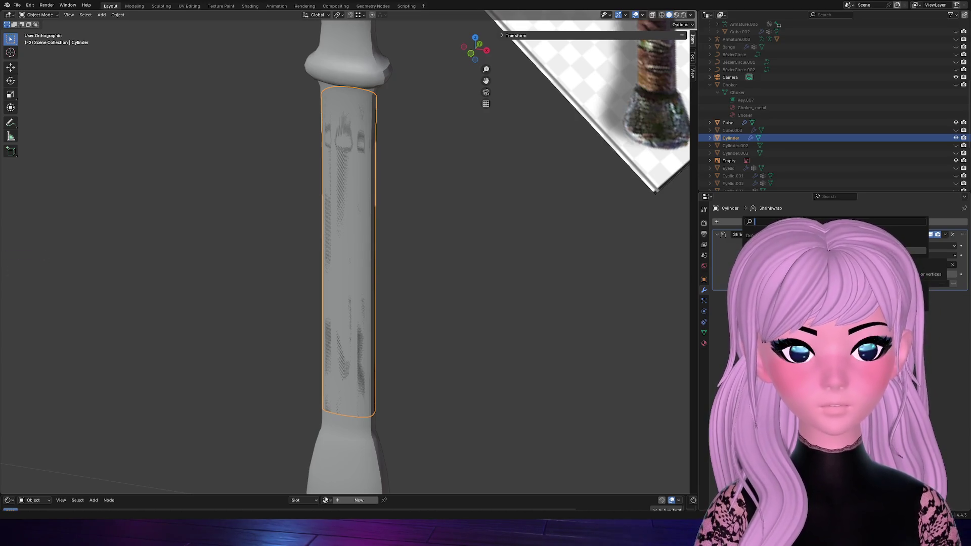
# Add a Subdivision Surface modifier, remove it again, and reopen the modifier search
pyautogui.press('Return')
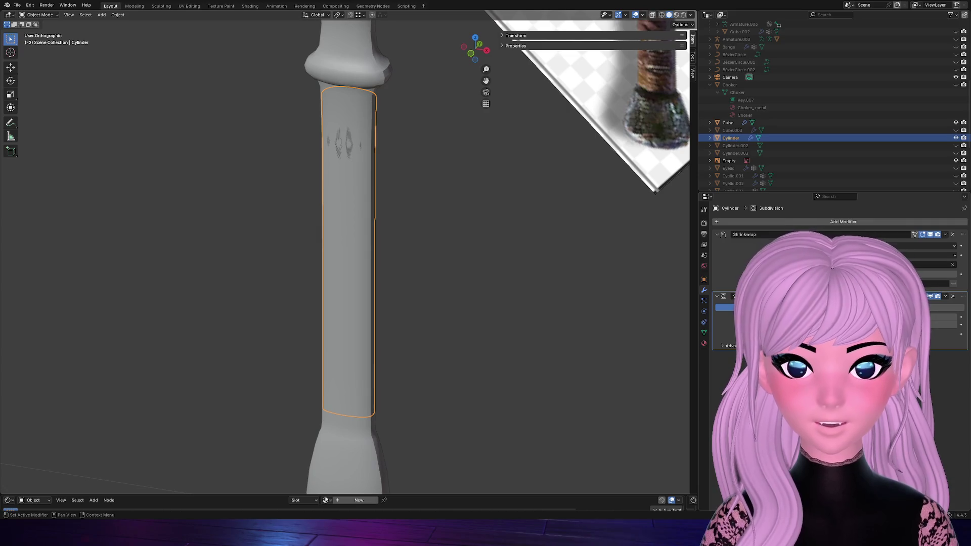
pyautogui.click(953, 295)
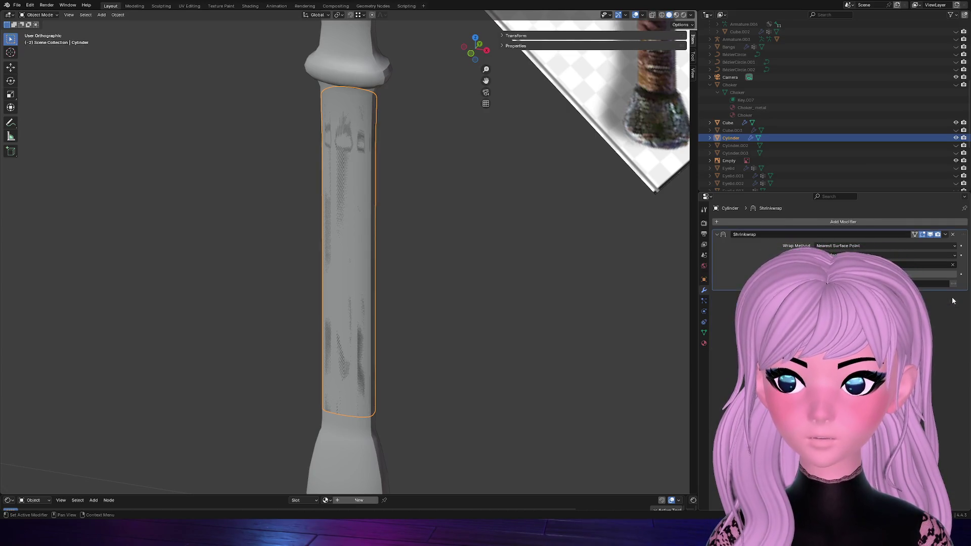
pyautogui.click(780, 222)
pyautogui.click(775, 221)
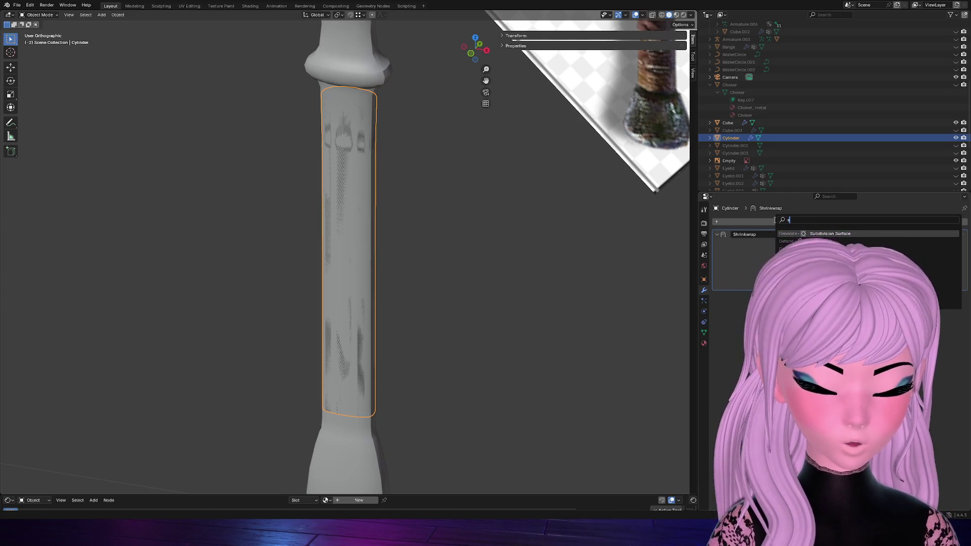
pyautogui.write('so')
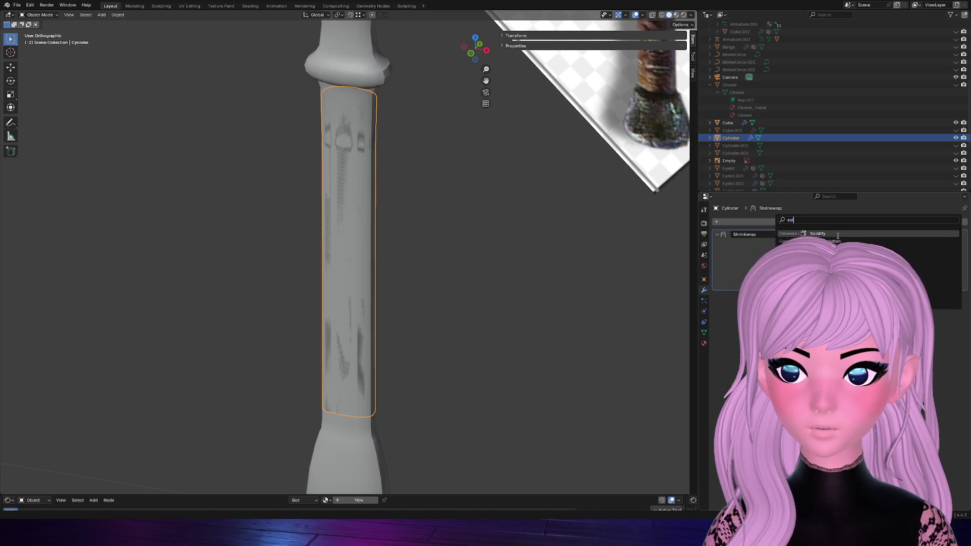
# Add a Solidify modifier after the Shrinkwrap and adjust its offset to clear the dark streaks
pyautogui.press('Return')
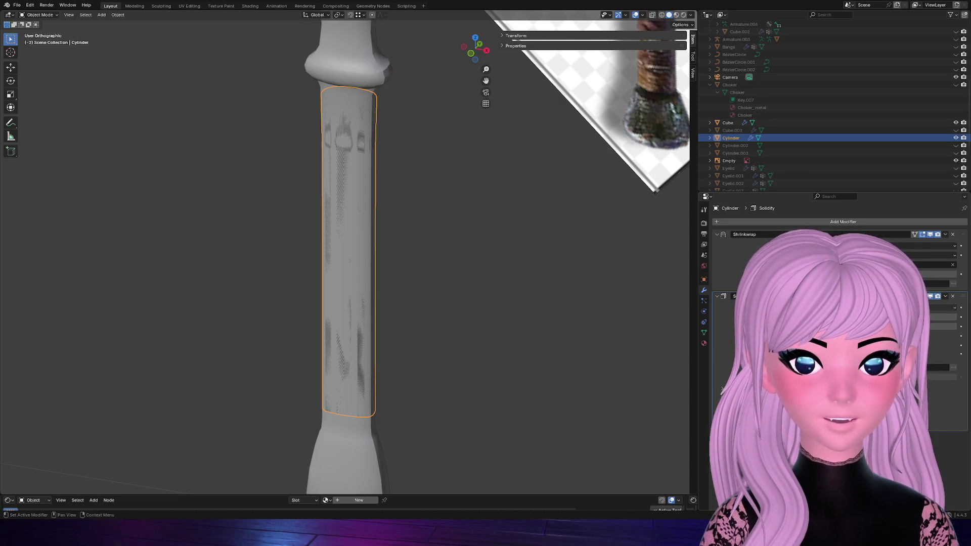
pyautogui.scroll(3, 370, 203)
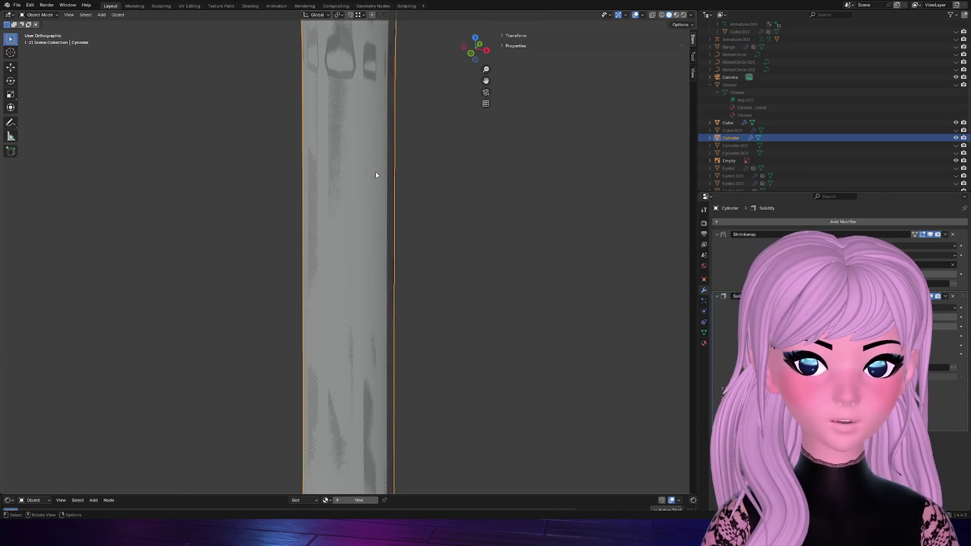
pyautogui.scroll(-2, 373, 217)
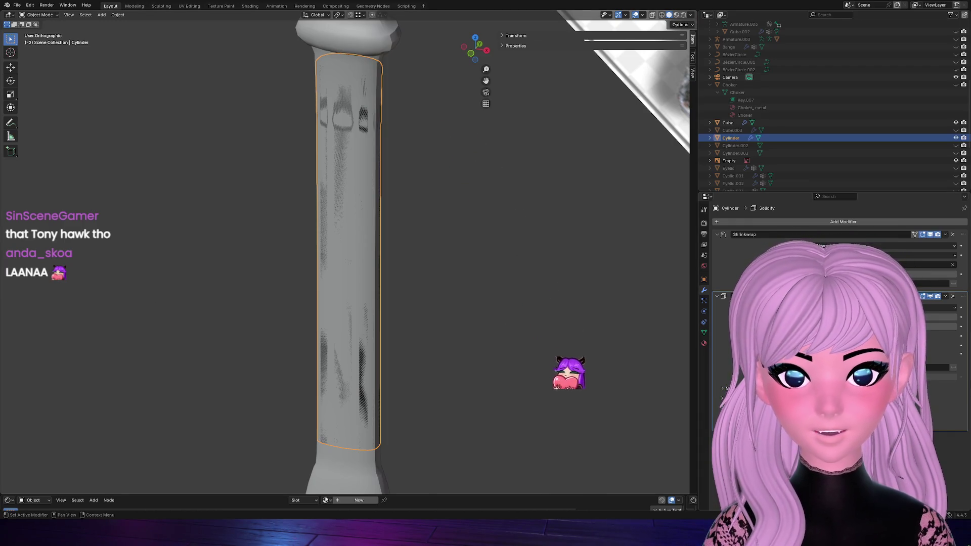
pyautogui.click(958, 327)
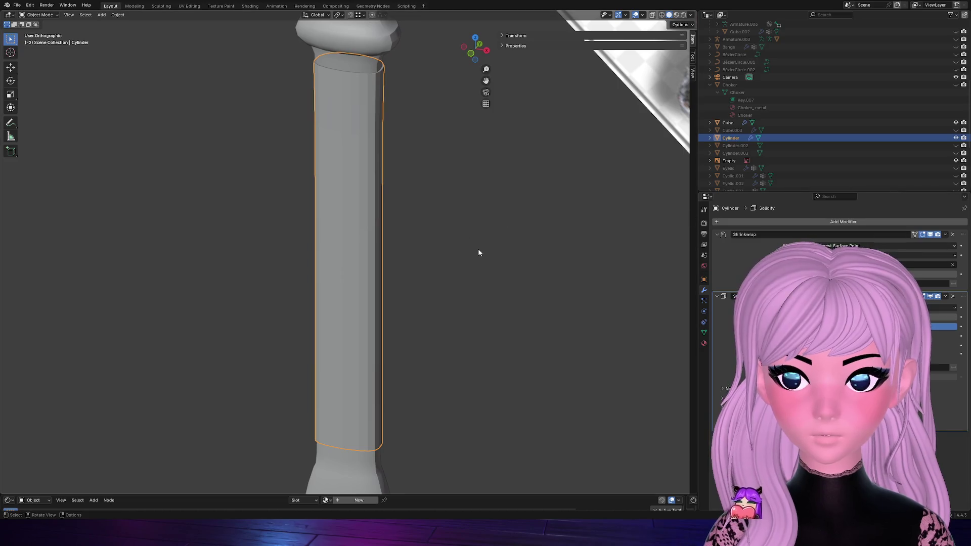
pyautogui.moveTo(476, 48)
pyautogui.mouseDown()
pyautogui.moveTo(486, 54)
pyautogui.moveTo(475, 49)
pyautogui.mouseUp()
pyautogui.press('Tab')
# Slide the top edge loop and an upper loop along the band to space the first wrap gaps
pyautogui.keyDown('alt'); pyautogui.click(344, 63); pyautogui.keyUp('alt')
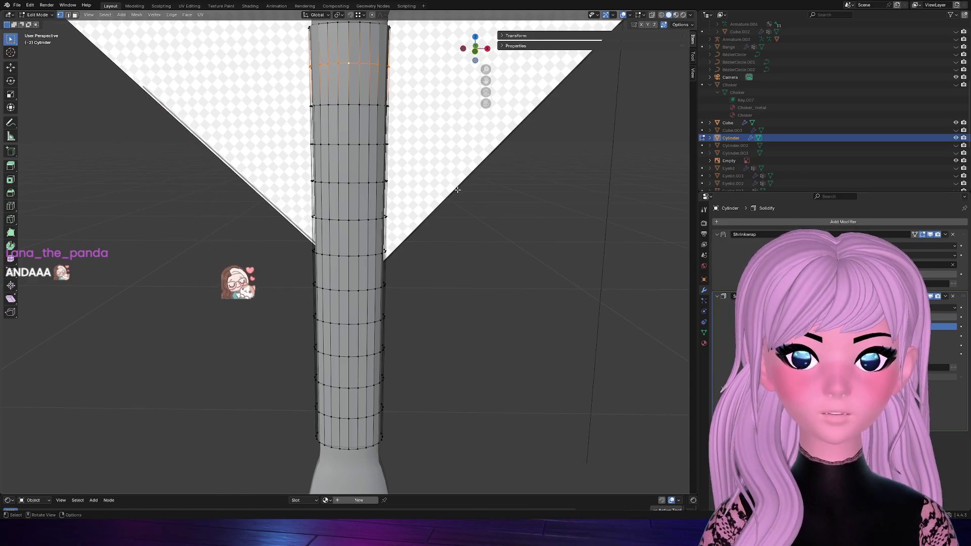
pyautogui.press('g')
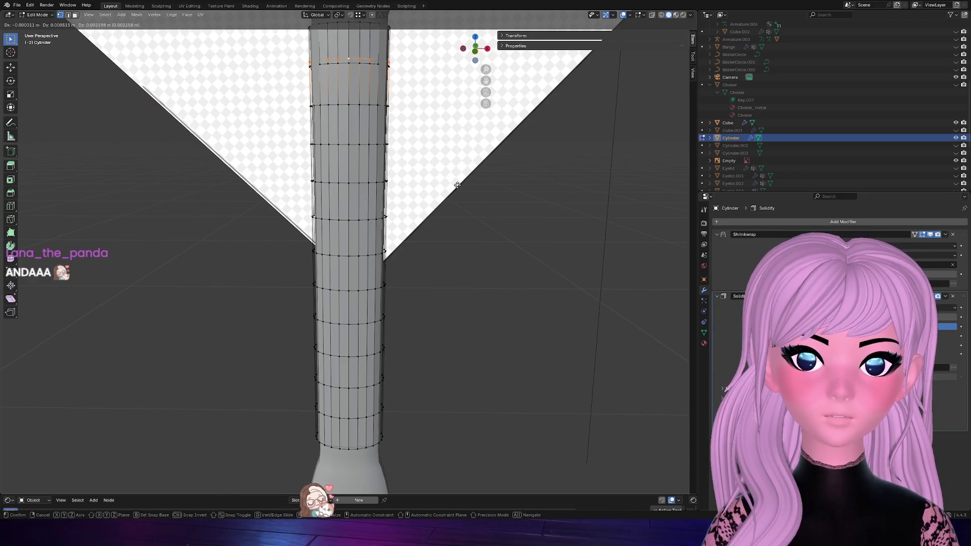
pyautogui.click(459, 186)
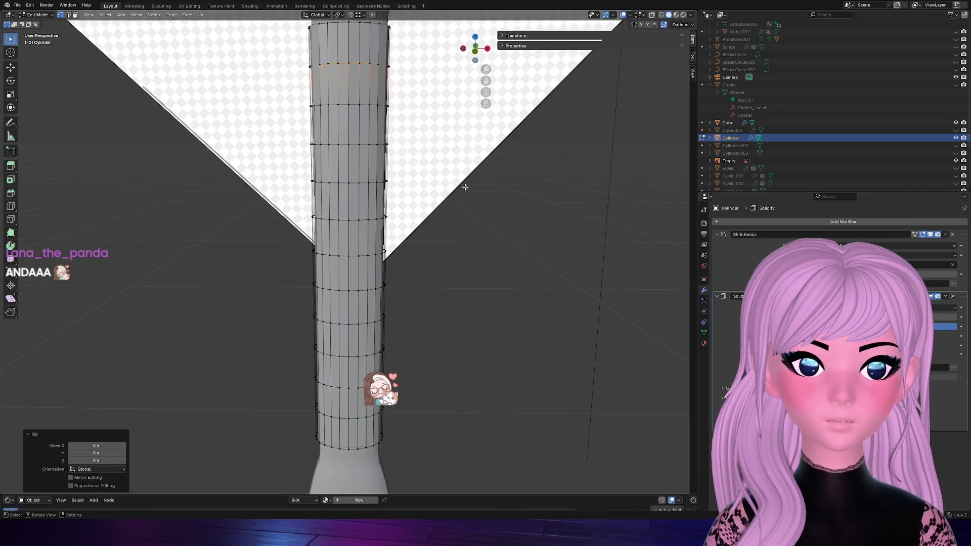
pyautogui.press('g')
pyautogui.press('g')
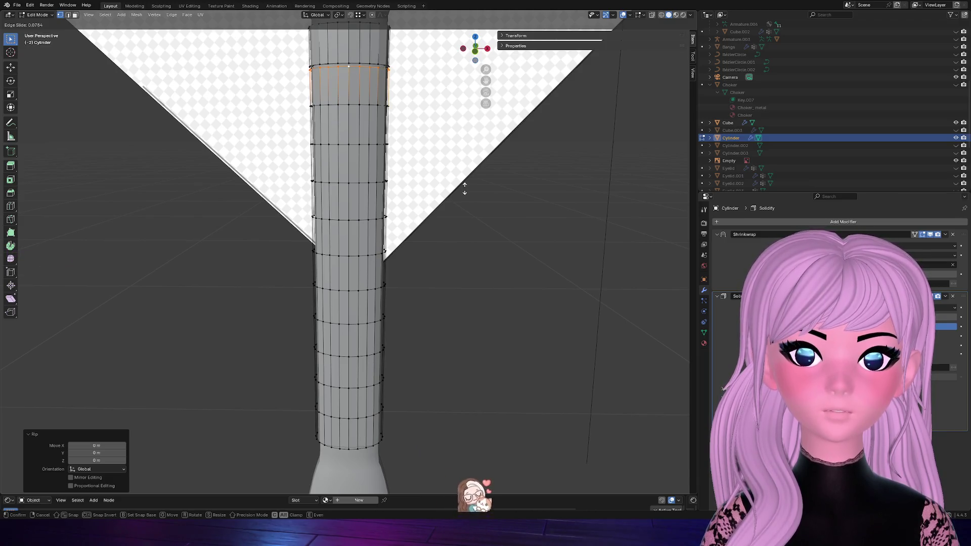
pyautogui.click(465, 188)
pyautogui.scroll(-2, 394, 118)
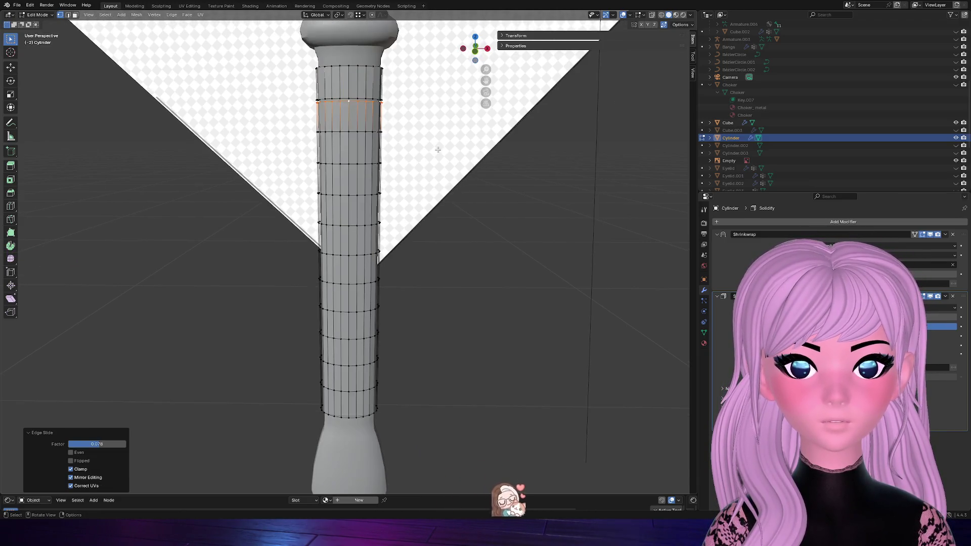
pyautogui.hotkey('alt', 'a')
pyautogui.keyDown('alt'); pyautogui.click(348, 131); pyautogui.keyUp('alt')
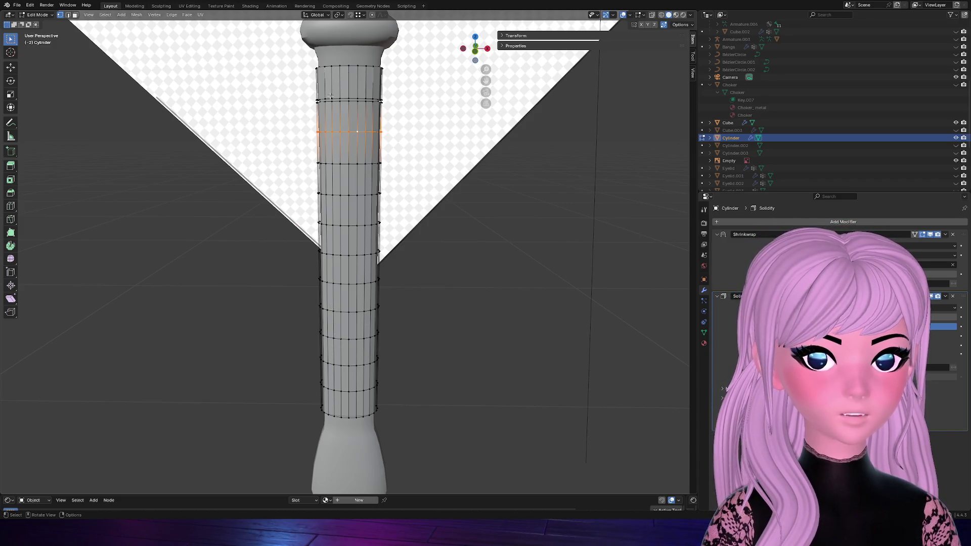
pyautogui.moveTo(373, 70); pyautogui.dragTo(374, 71)
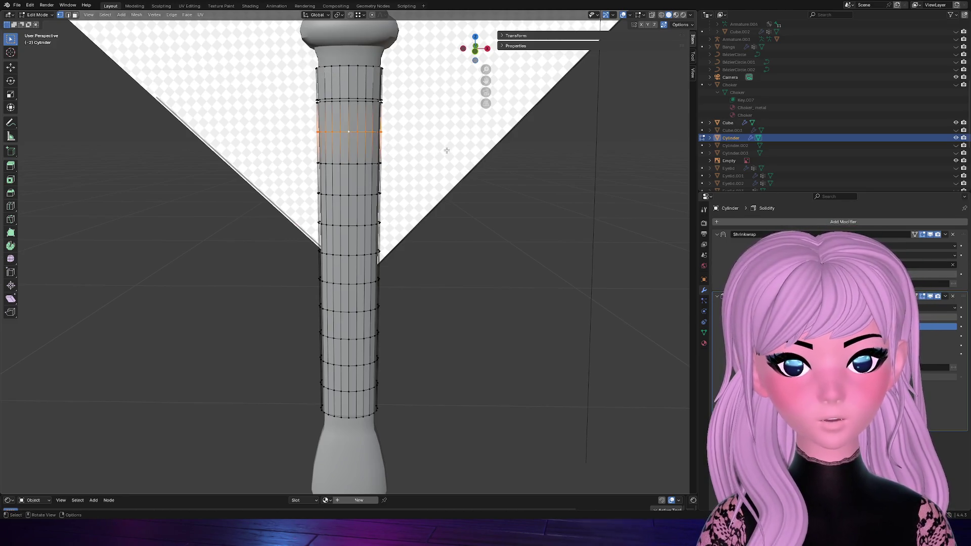
pyautogui.press('g')
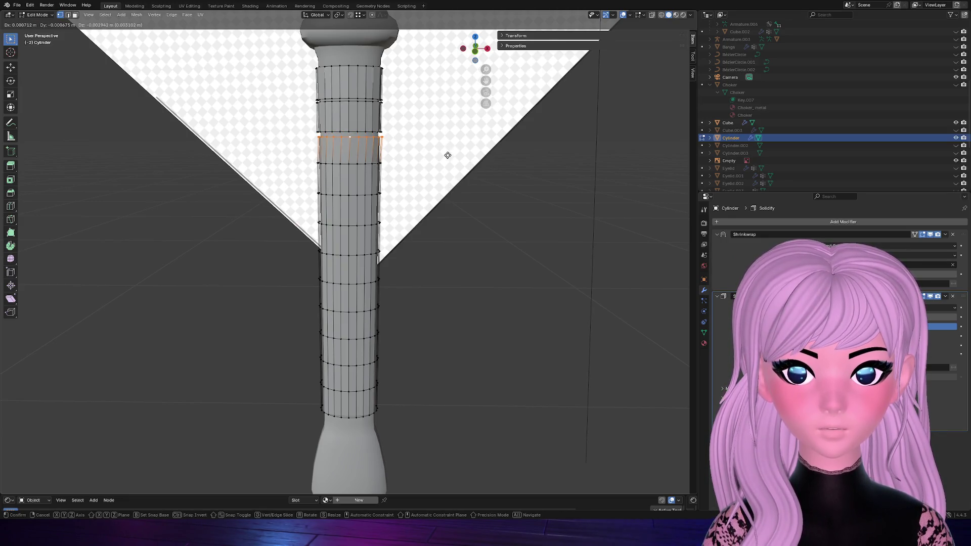
pyautogui.rightClick(448, 155)
pyautogui.press('g')
pyautogui.press('g')
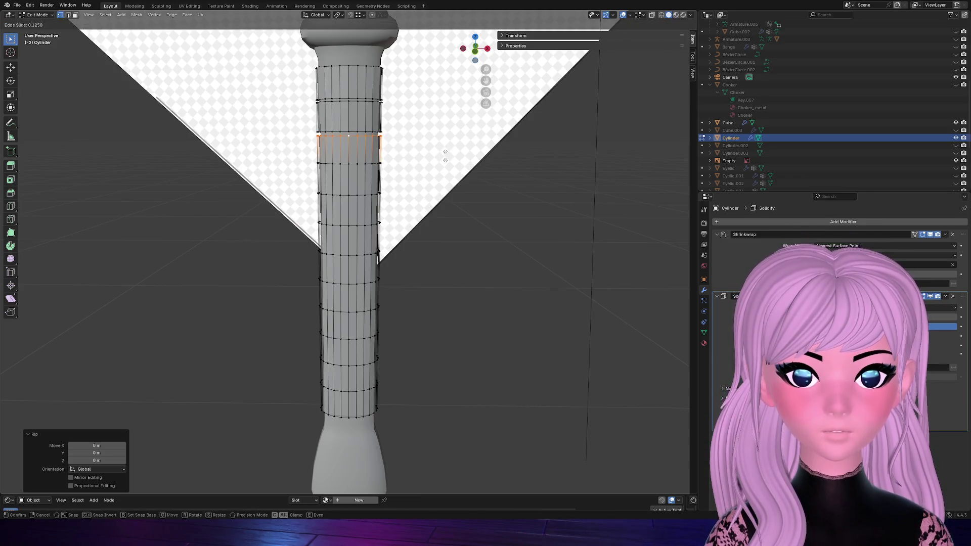
pyautogui.click(445, 154)
# Rip and edge-slide two mid-height loops apart to form further wrap bands
pyautogui.keyDown('alt'); pyautogui.click(350, 164); pyautogui.keyUp('alt')
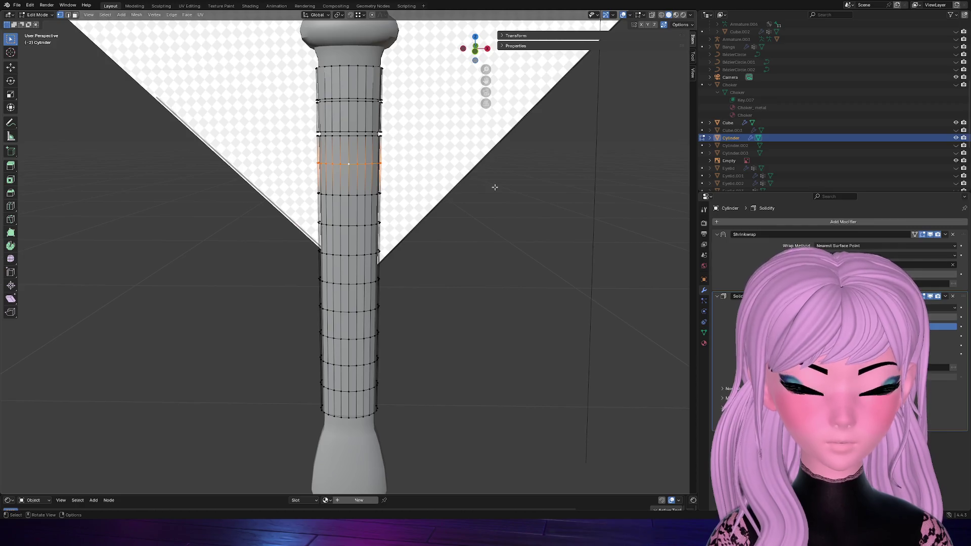
pyautogui.press('v')
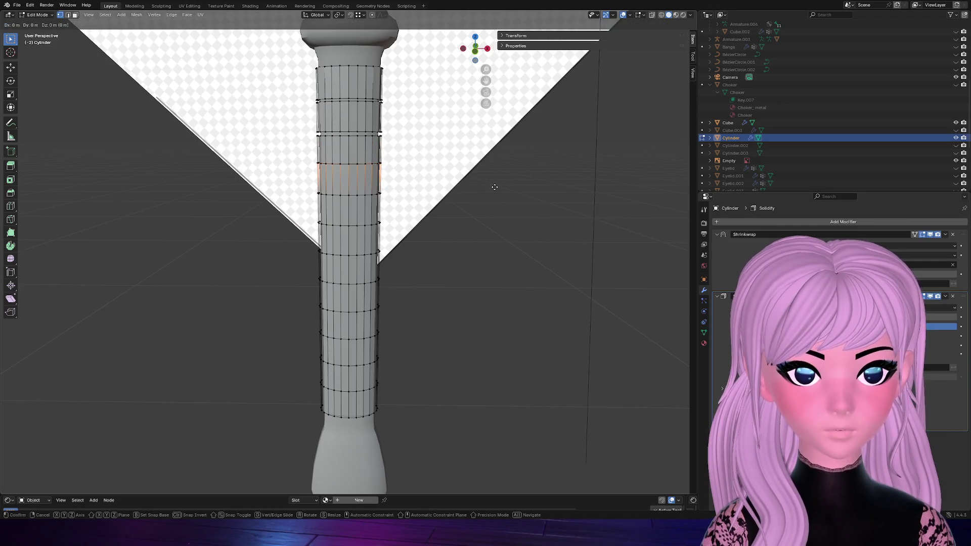
pyautogui.click(496, 187)
pyautogui.press('g')
pyautogui.press('g')
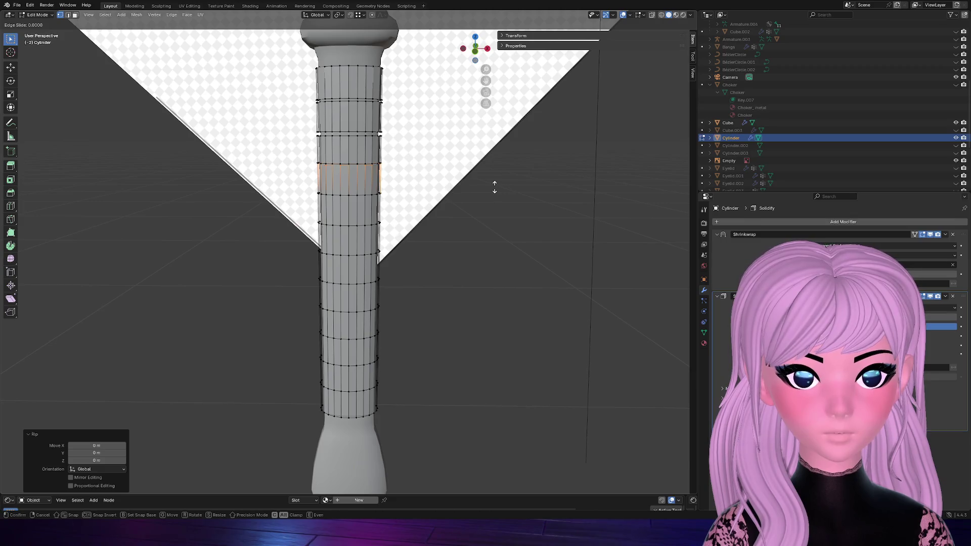
pyautogui.click(495, 188)
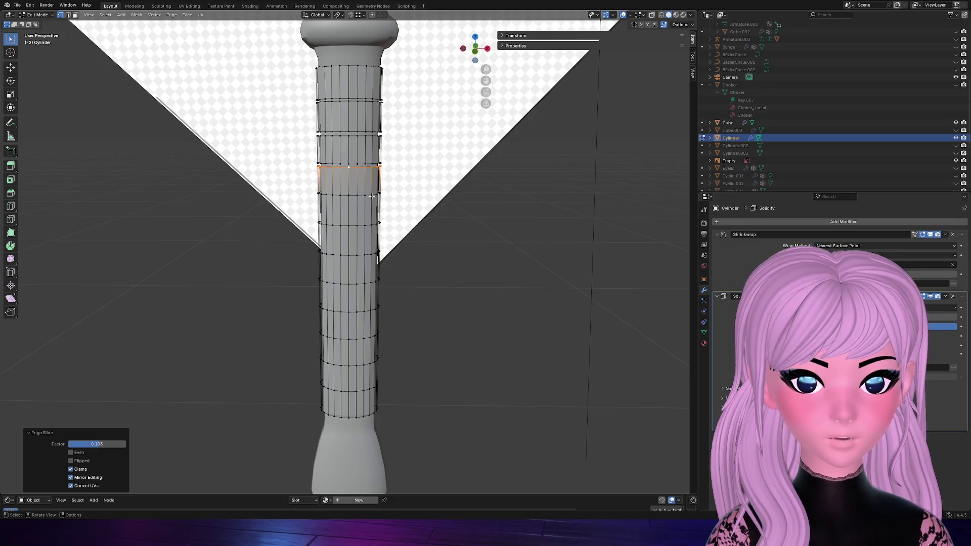
pyautogui.keyDown('alt'); pyautogui.click(354, 221); pyautogui.keyUp('alt')
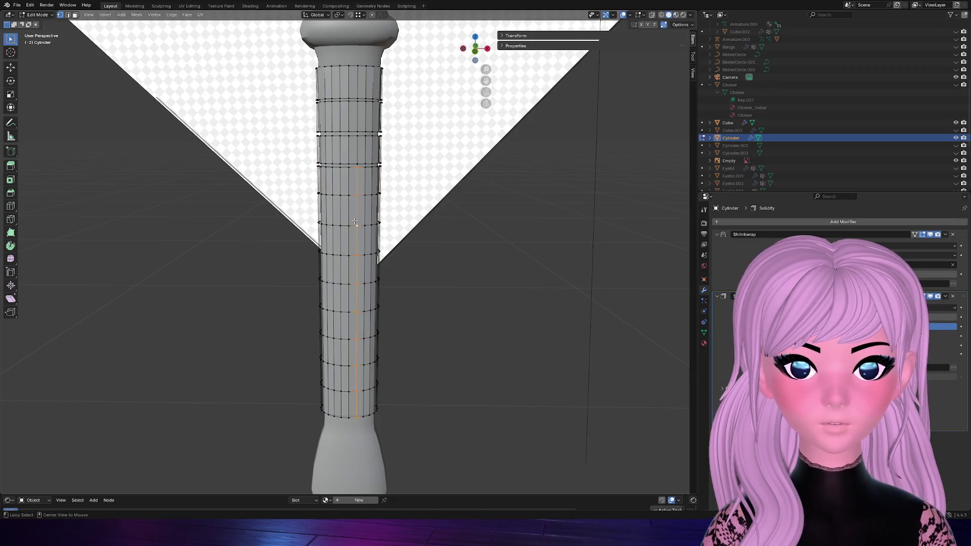
pyautogui.keyDown('alt'); pyautogui.click(344, 196); pyautogui.keyUp('alt')
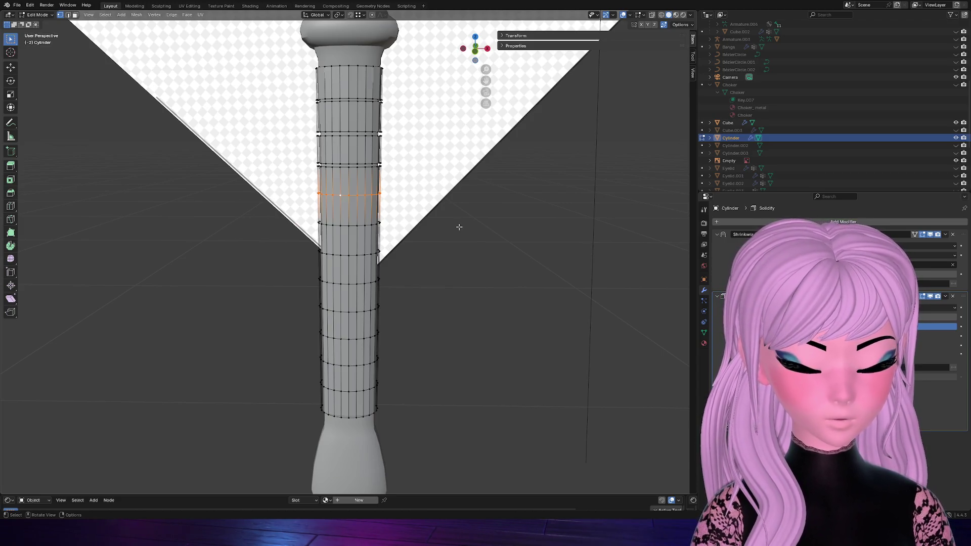
pyautogui.press('g')
pyautogui.click(459, 226)
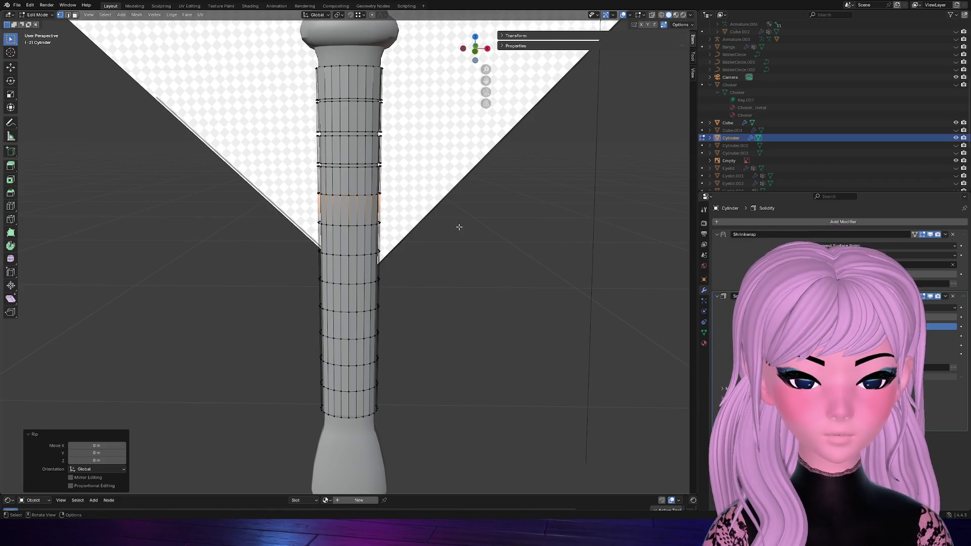
pyautogui.press('g')
pyautogui.press('g')
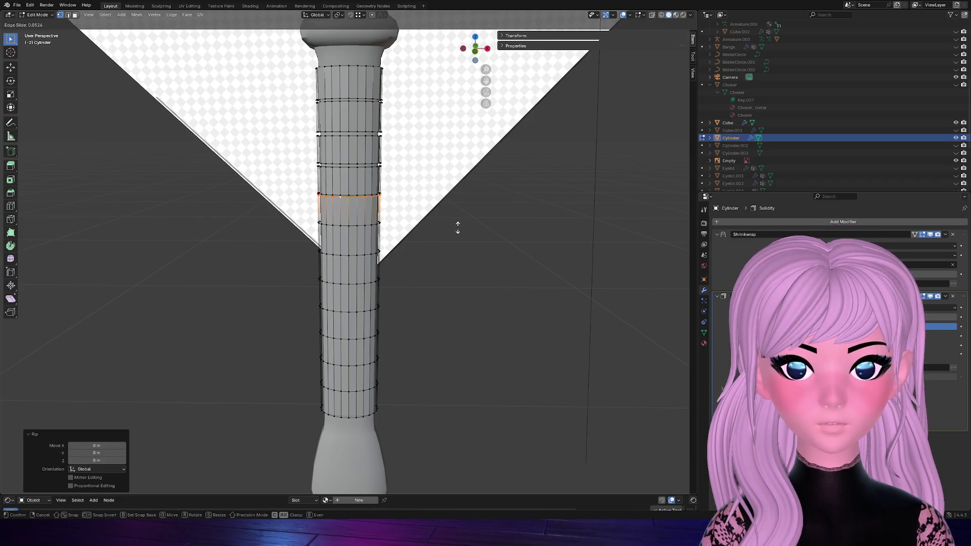
pyautogui.click(458, 227)
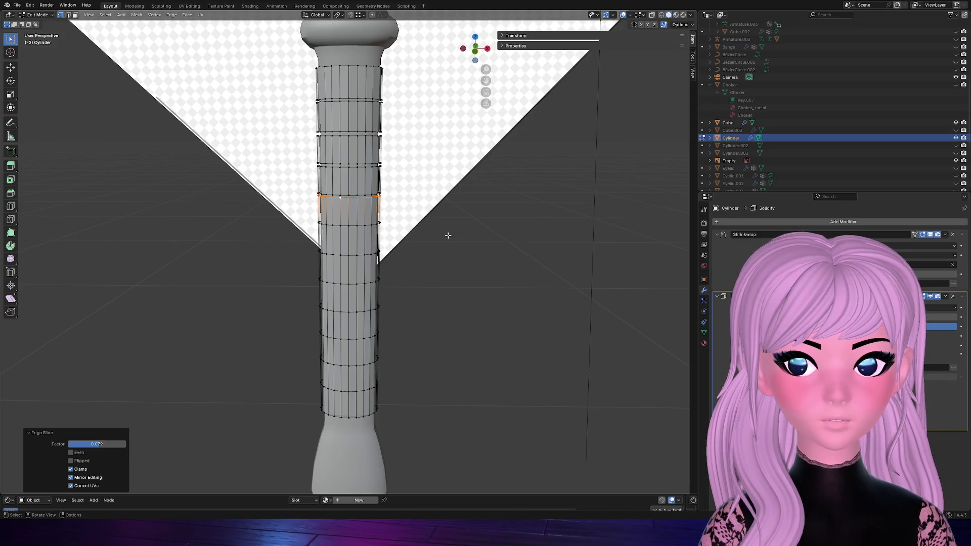
# Rip and slide another loop and the one near the handle bottom into new band gaps
pyautogui.keyDown('alt'); pyautogui.click(348, 225); pyautogui.keyUp('alt')
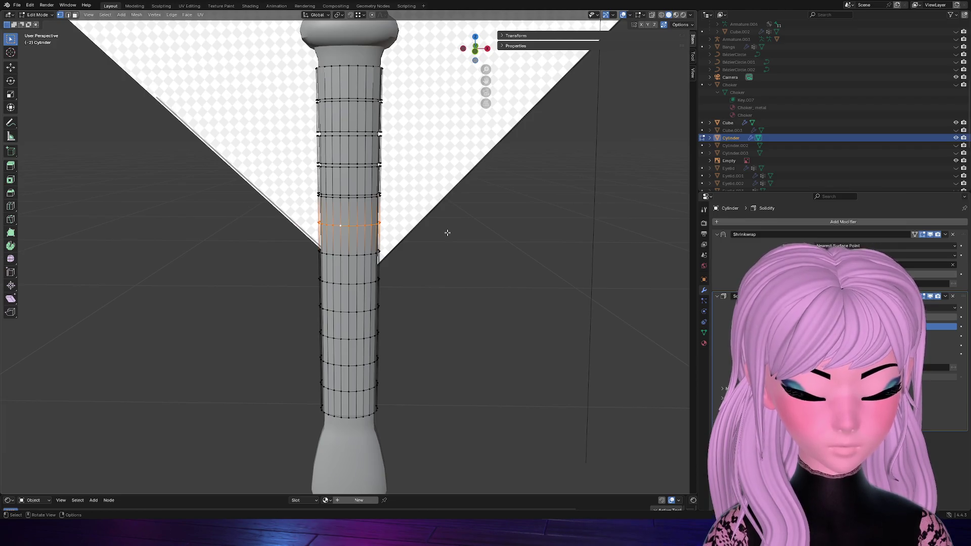
pyautogui.press('v')
pyautogui.click(448, 233)
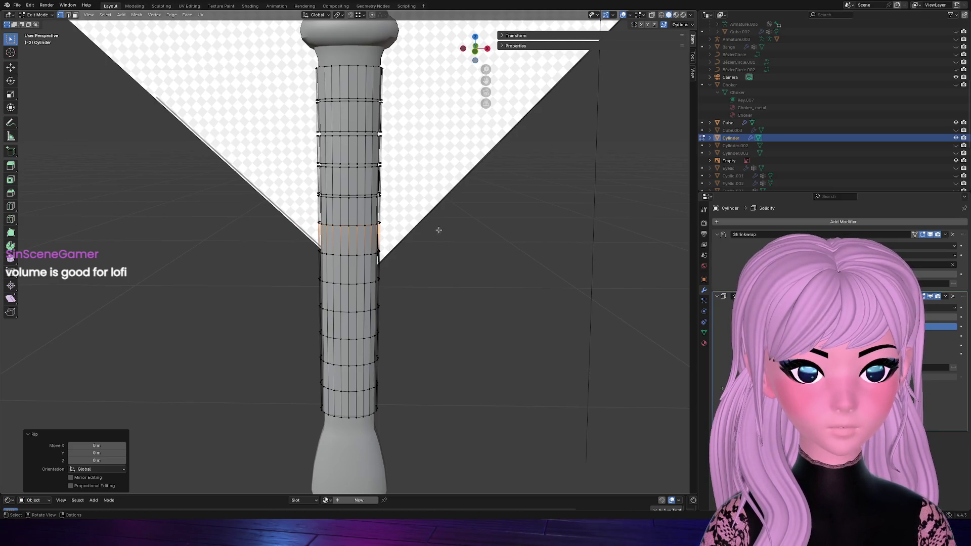
pyautogui.press('g')
pyautogui.press('g')
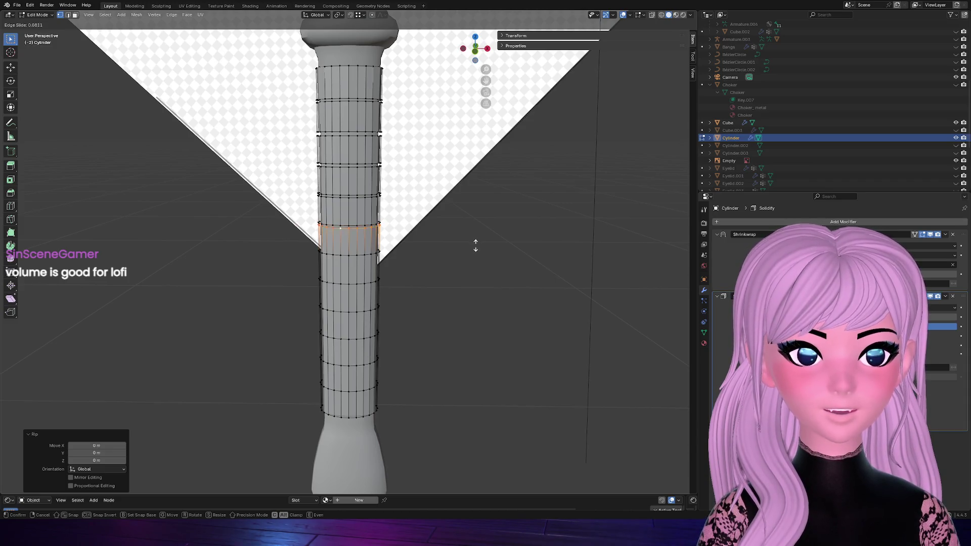
pyautogui.click(474, 246)
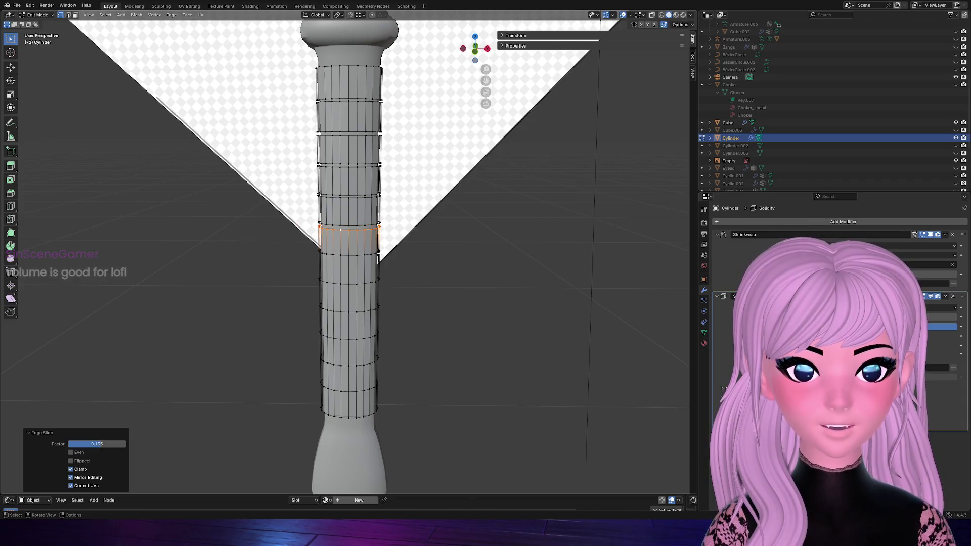
pyautogui.keyDown('alt'); pyautogui.click(344, 392); pyautogui.keyUp('alt')
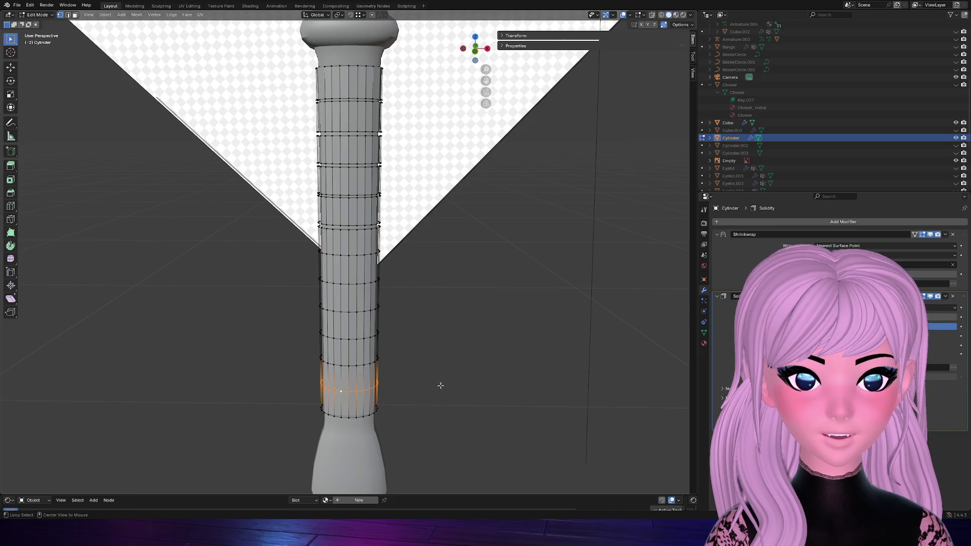
pyautogui.press('v')
pyautogui.click(479, 373)
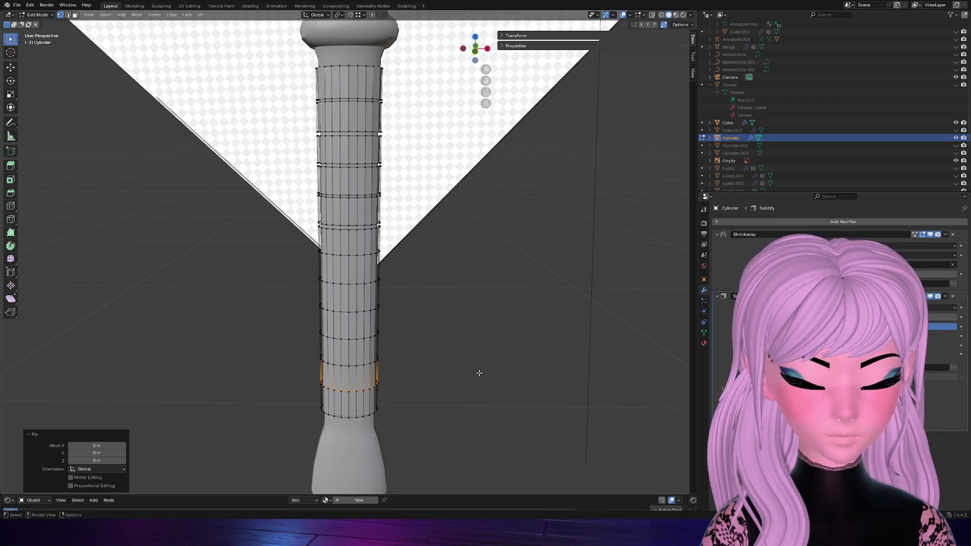
pyautogui.press('g')
pyautogui.press('g')
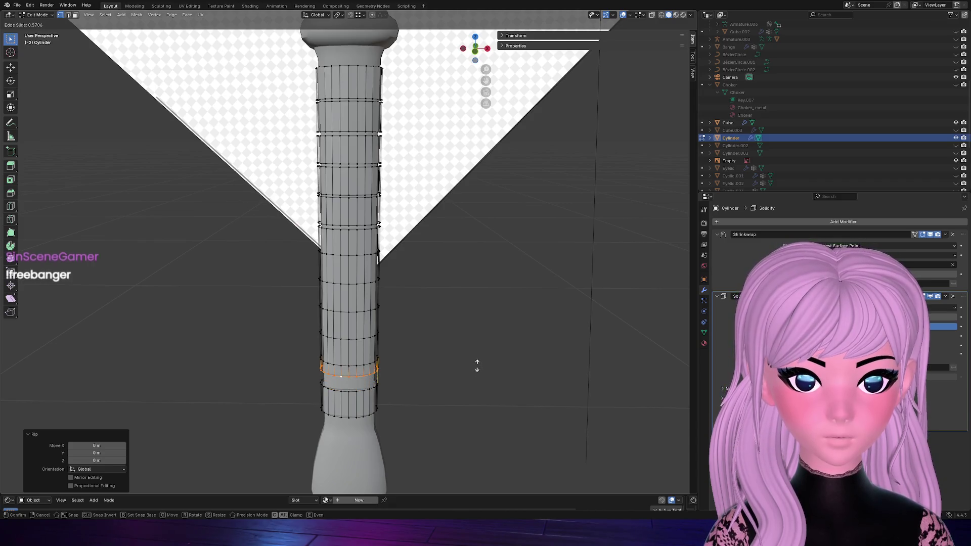
pyautogui.click(477, 372)
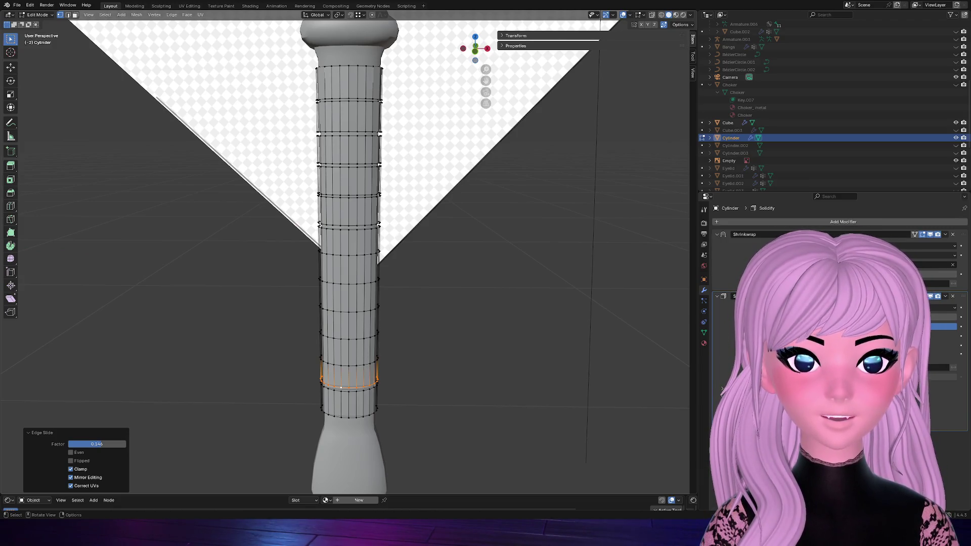
# Select an edge loop partway up the handle as the next one to split
pyautogui.keyDown('alt'); pyautogui.click(347, 256); pyautogui.keyUp('alt')
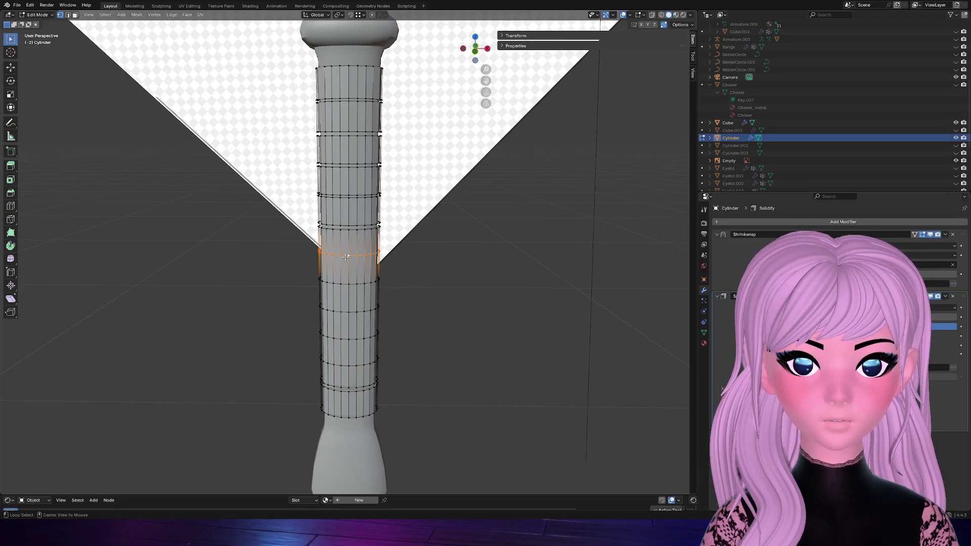
# Rip the selected mid-handle edge loop and edge-slide it to open a gap between bands
pyautogui.press('v')
pyautogui.click(428, 268)
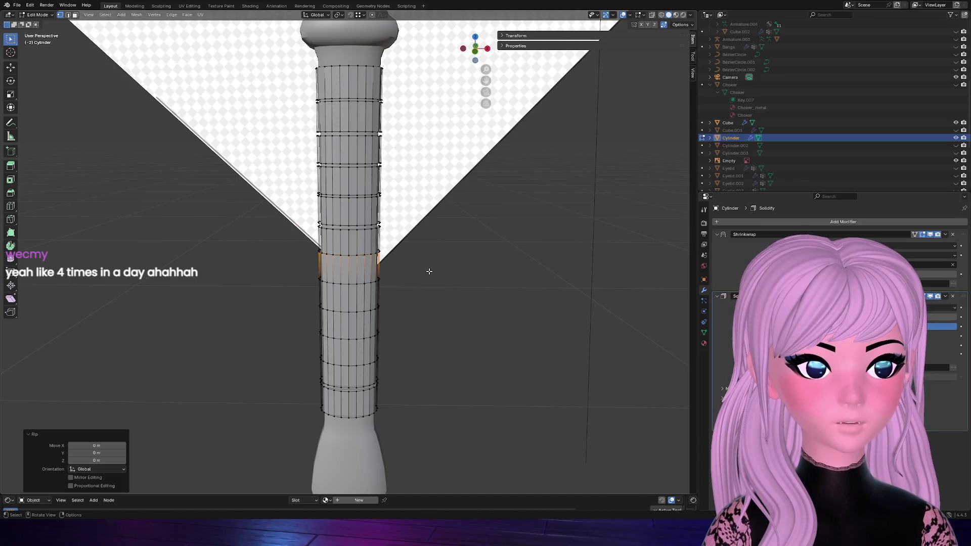
pyautogui.press('g')
pyautogui.press('g')
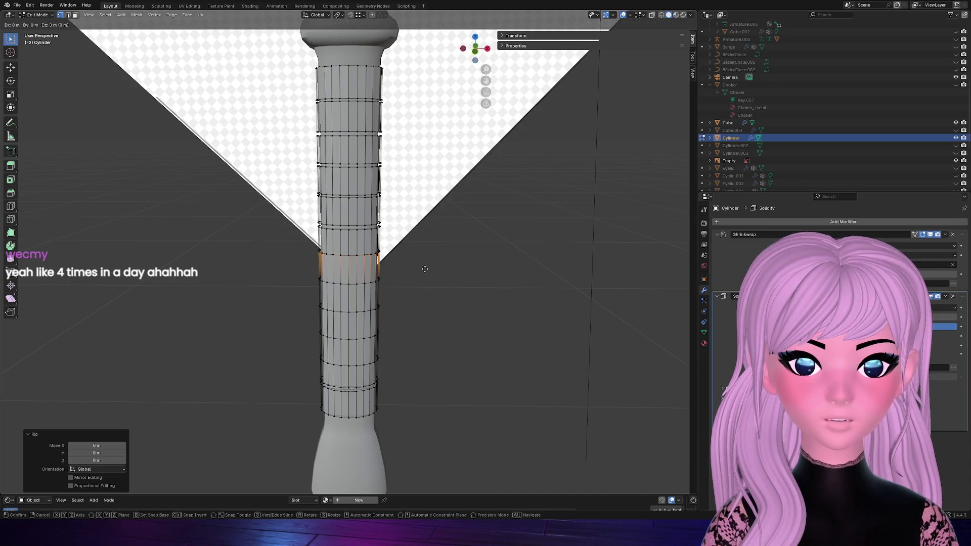
pyautogui.click(424, 270)
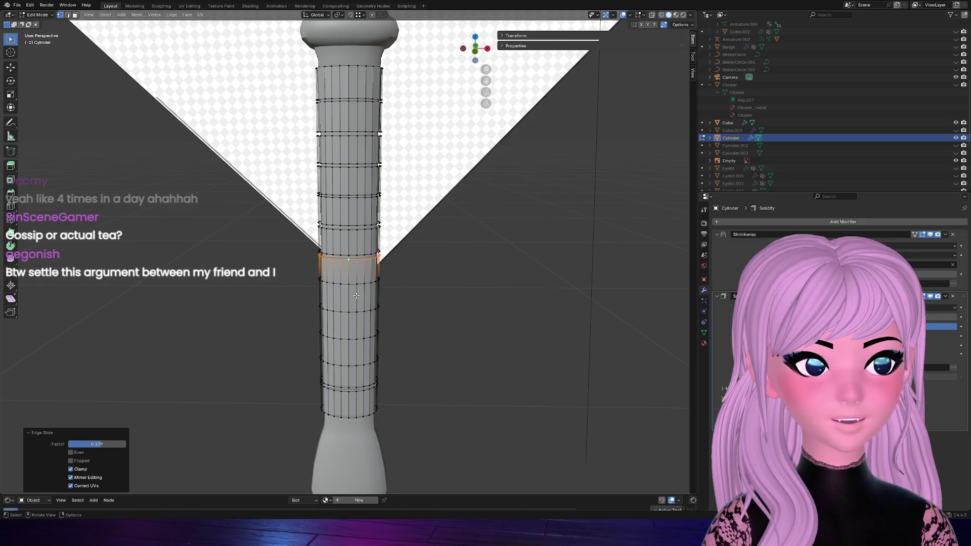
# Rip a second loop lower on the handle and slide it apart into its own wrap band
pyautogui.keyDown('alt'); pyautogui.click(340, 279); pyautogui.keyUp('alt')
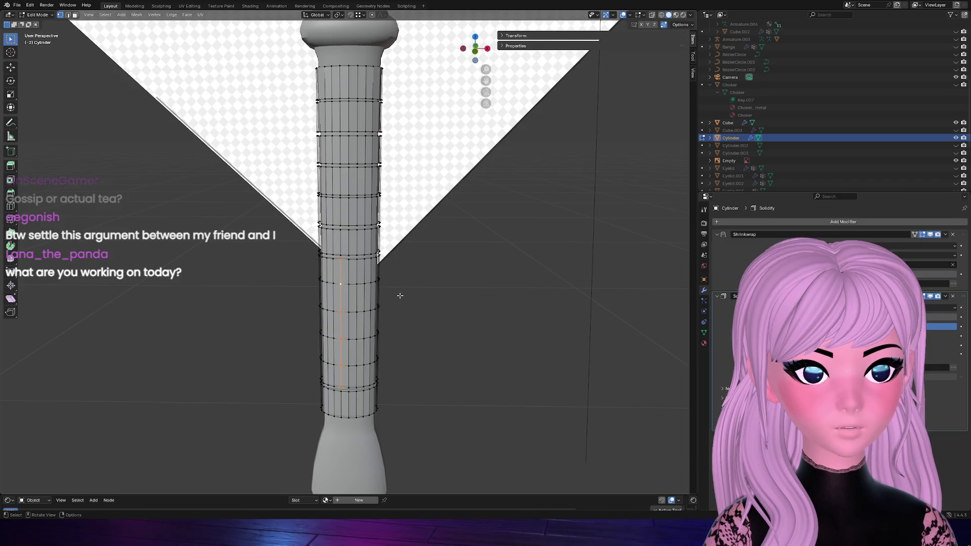
pyautogui.keyDown('alt'); pyautogui.click(376, 283); pyautogui.keyUp('alt')
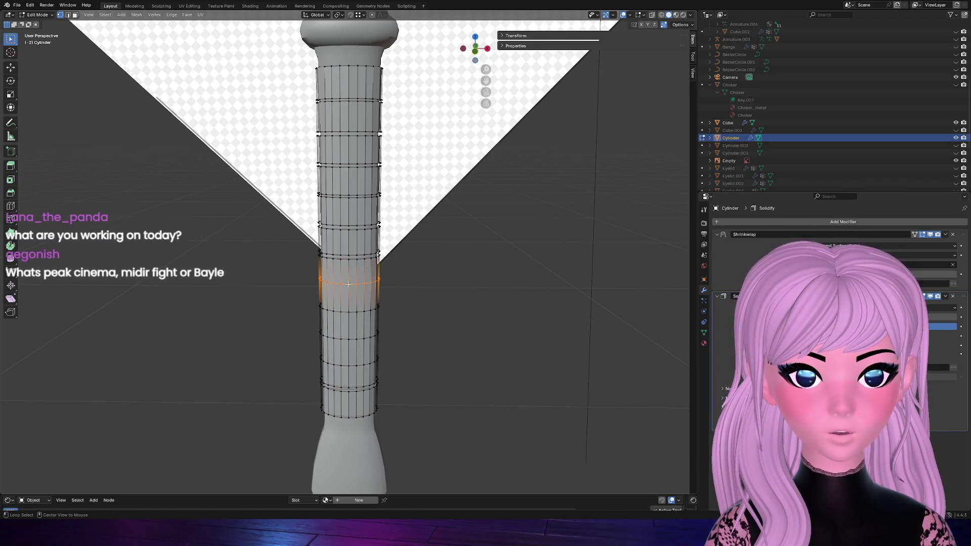
pyautogui.press('v')
pyautogui.rightClick(464, 304)
pyautogui.press('g')
pyautogui.press('g')
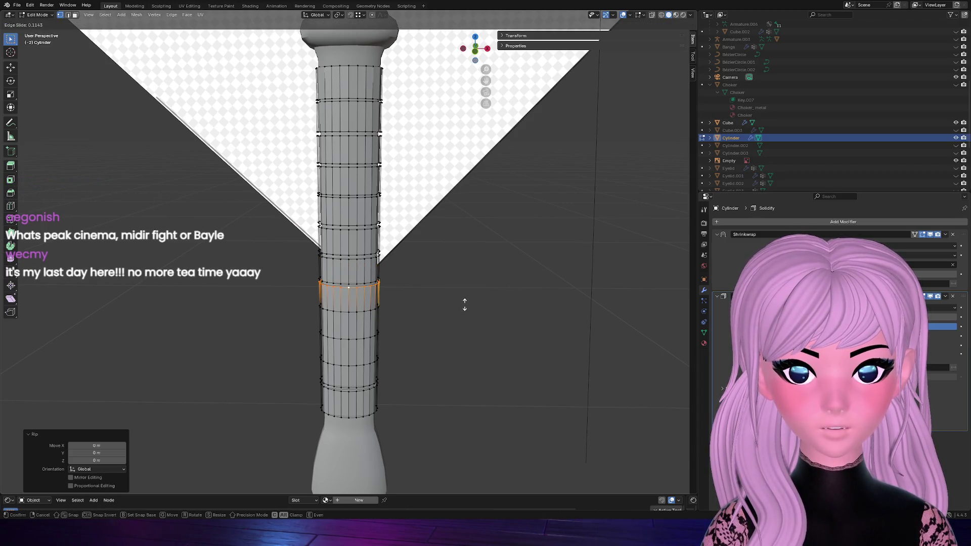
pyautogui.click(464, 304)
pyautogui.scroll(-1, 433, 291)
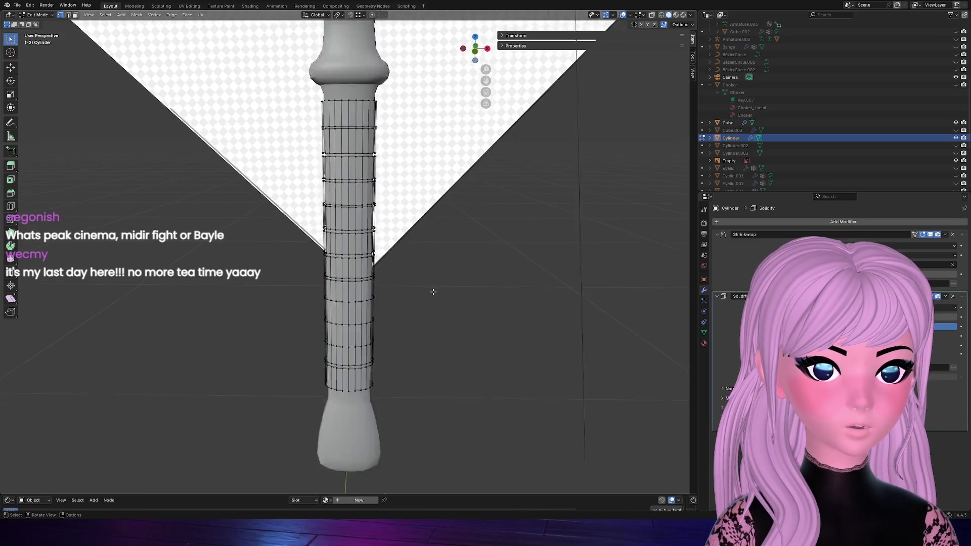
pyautogui.scroll(-5, 434, 291)
# Frame one handle band, then rip and slide apart another ring loop on the cylinder
pyautogui.moveTo(471, 52)
pyautogui.mouseDown()
pyautogui.moveTo(488, 81)
pyautogui.moveTo(474, 53)
pyautogui.mouseUp()
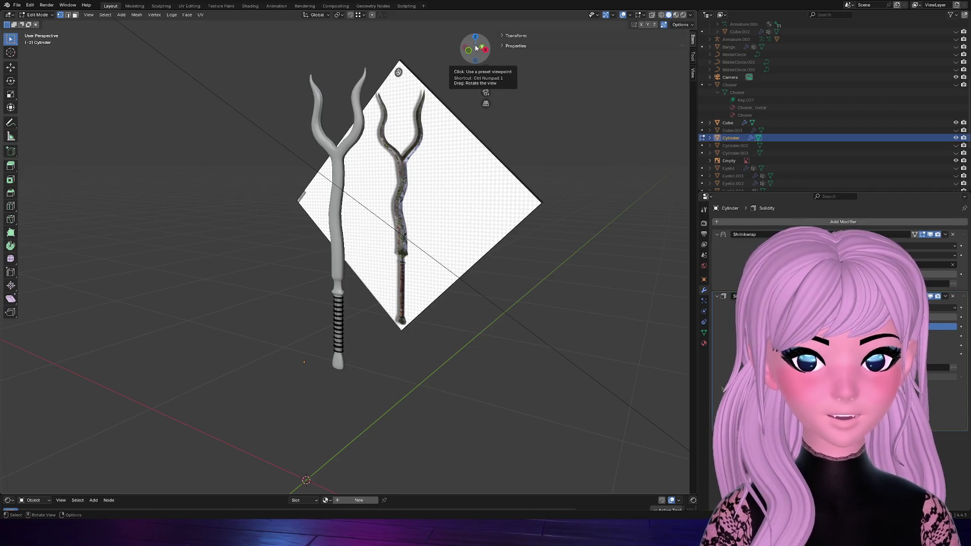
pyautogui.press('l')
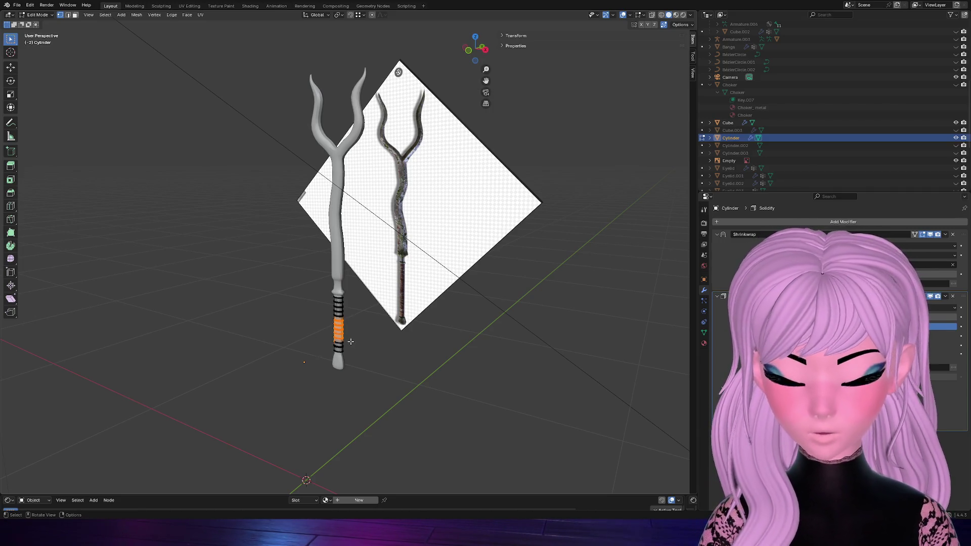
pyautogui.press('KP_Decimal')
pyautogui.click(296, 277)
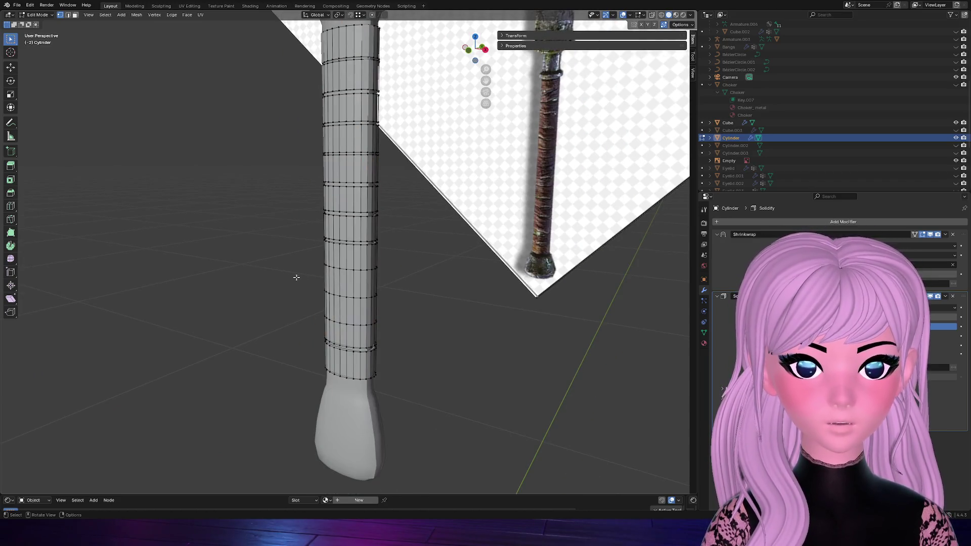
pyautogui.keyDown('alt'); pyautogui.click(341, 274); pyautogui.keyUp('alt')
pyautogui.keyDown('alt'); pyautogui.click(345, 269); pyautogui.keyUp('alt')
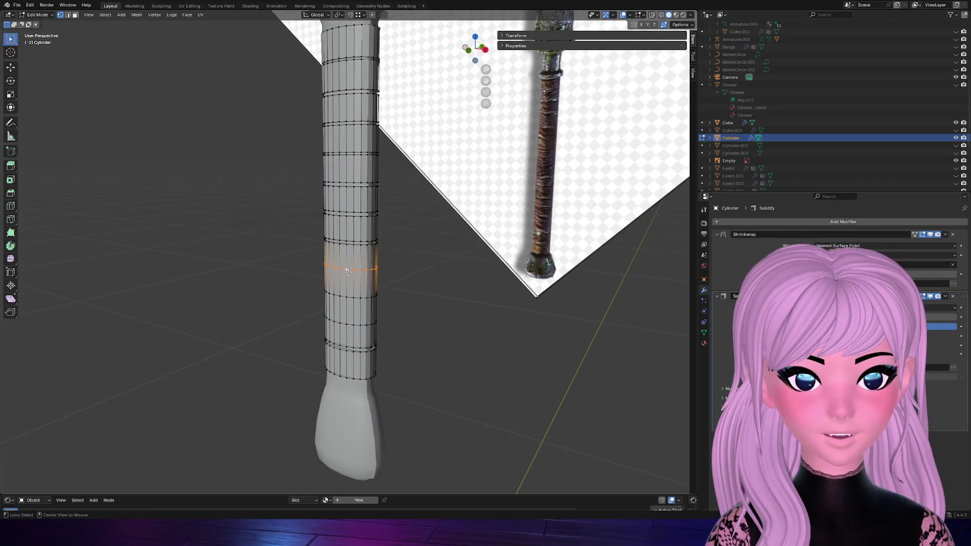
pyautogui.press('v')
pyautogui.click(469, 274)
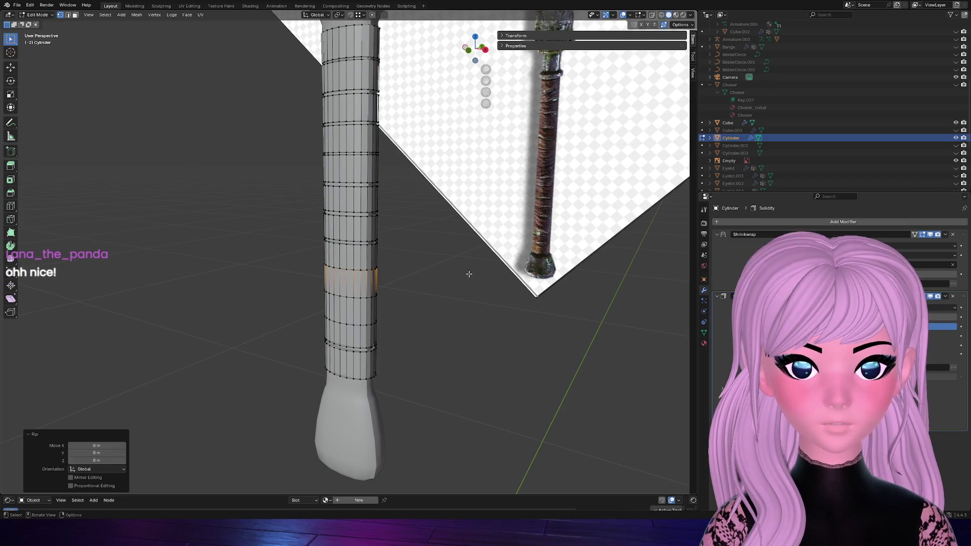
pyautogui.press('g')
pyautogui.press('g')
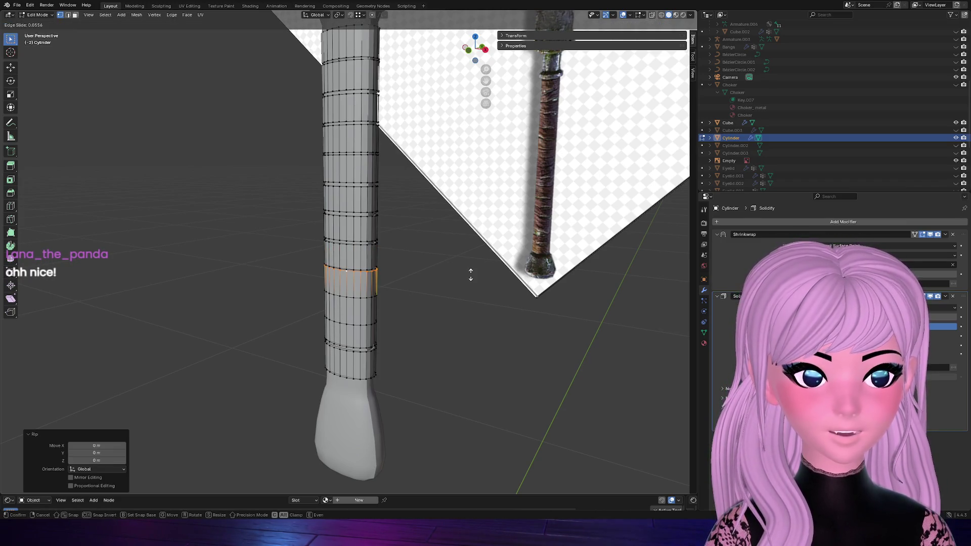
pyautogui.click(471, 276)
# Rip the next loop lower down and slide it further toward the bottom of the wrap
pyautogui.keyDown('alt'); pyautogui.click(348, 296); pyautogui.keyUp('alt')
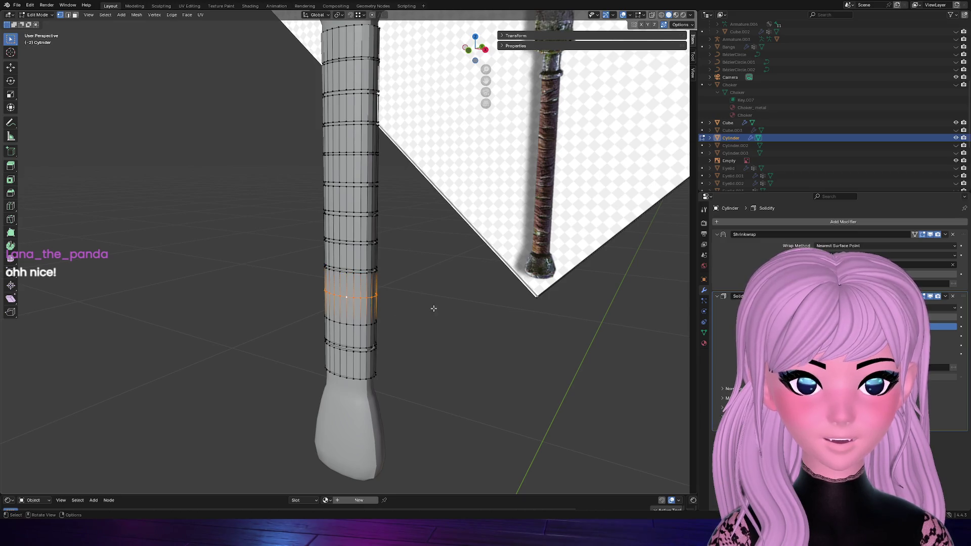
pyautogui.press('g')
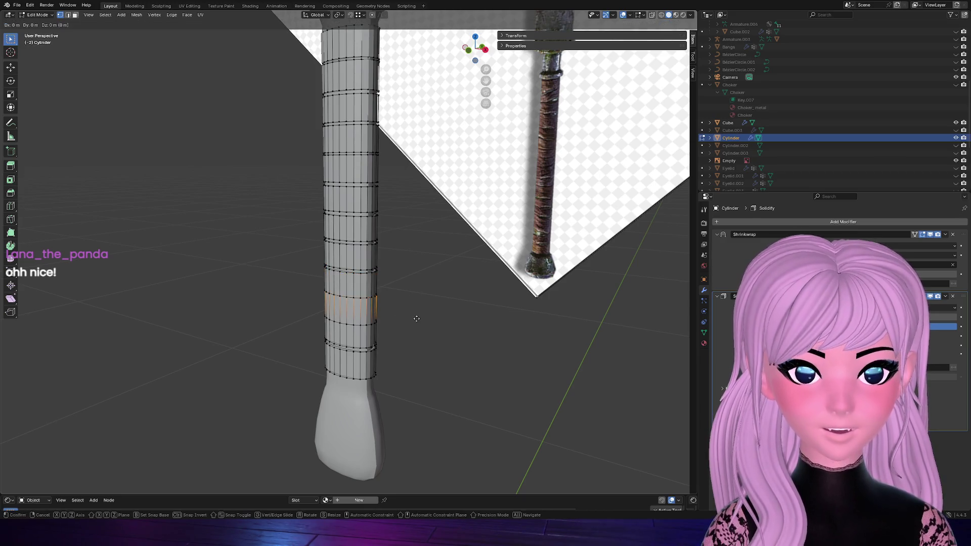
pyautogui.click(417, 319)
pyautogui.press('g')
pyautogui.press('g')
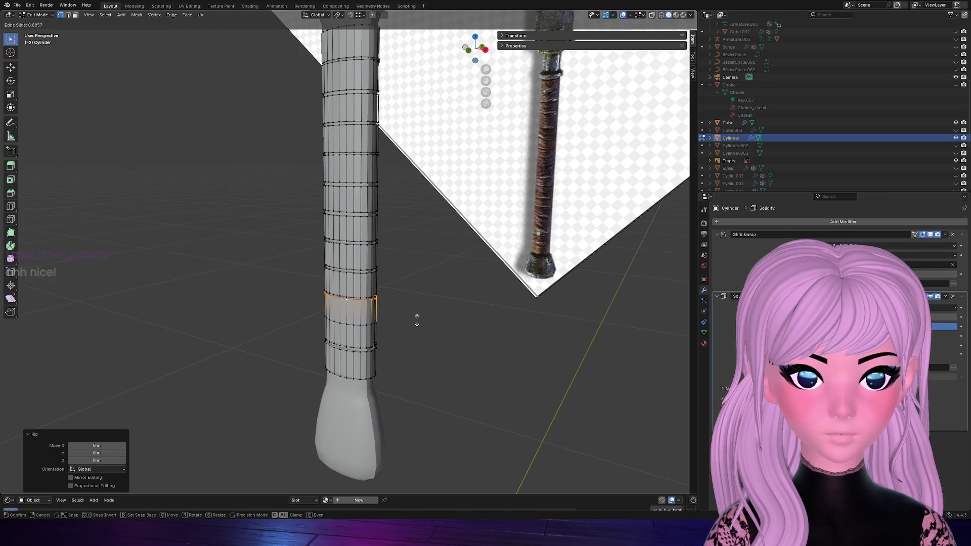
pyautogui.click(416, 321)
pyautogui.hotkey('ctrl', 'z')
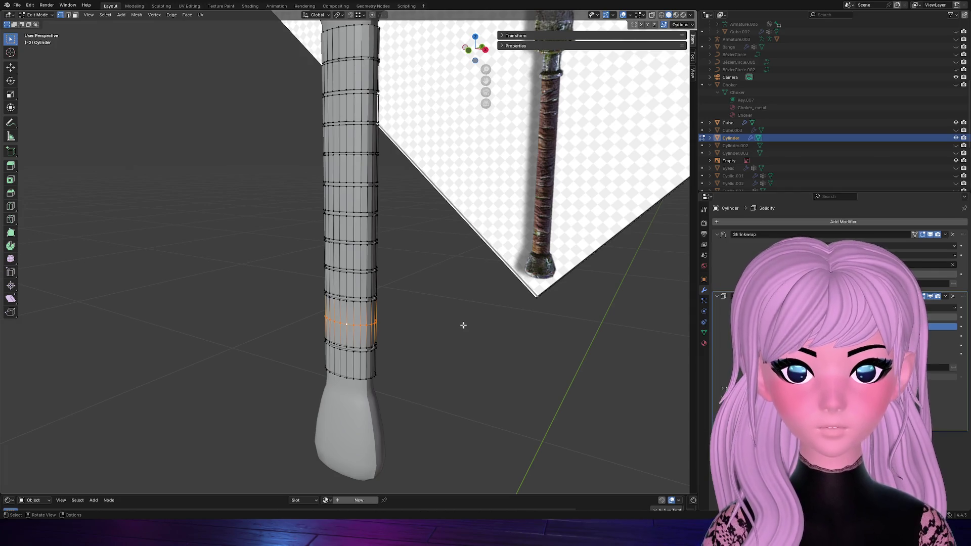
pyautogui.scroll(-3, 463, 325)
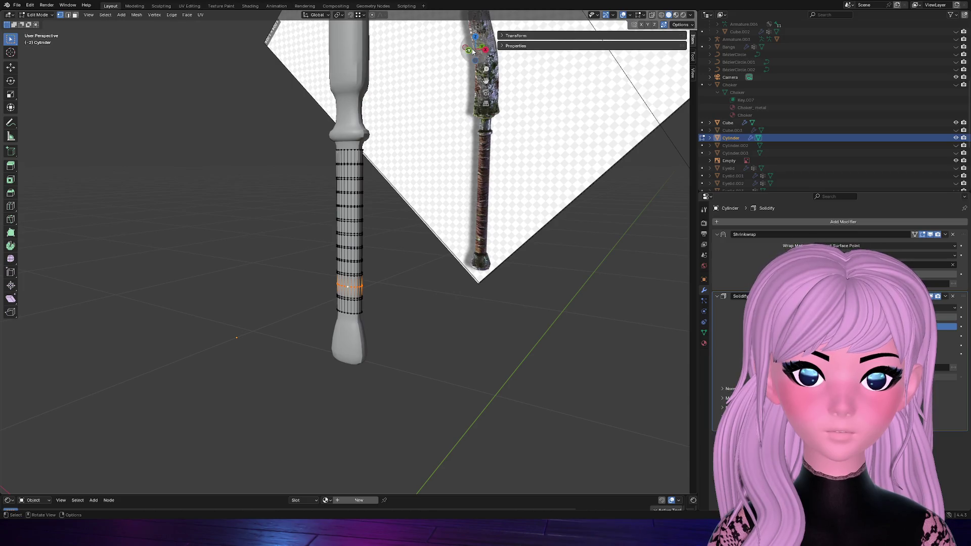
# Rip the framed handle loop and edge-slide it so a separate band forms
pyautogui.click(472, 49)
pyautogui.moveTo(472, 49)
pyautogui.mouseDown()
pyautogui.moveTo(486, 53)
pyautogui.moveTo(479, 51)
pyautogui.moveTo(440, 243)
pyautogui.mouseUp()
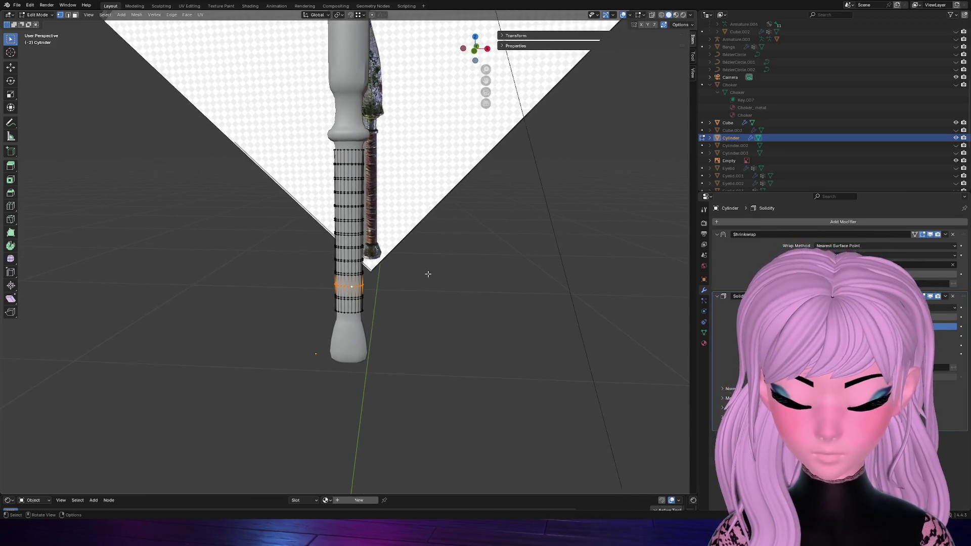
pyautogui.press('KP_Decimal')
pyautogui.scroll(-6, 429, 270)
pyautogui.press('v')
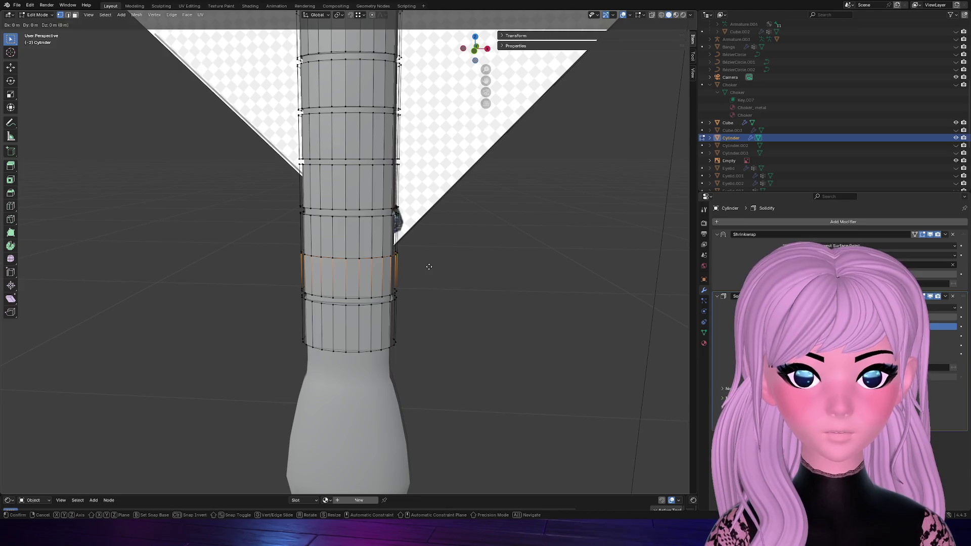
pyautogui.press('Escape')
pyautogui.press('g')
pyautogui.press('g')
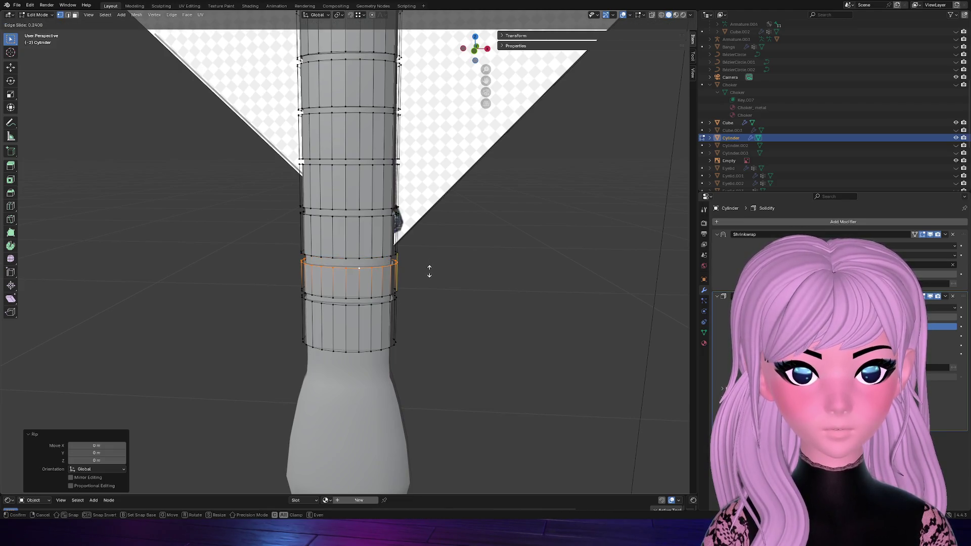
pyautogui.click(429, 268)
pyautogui.scroll(-3, 334, 193)
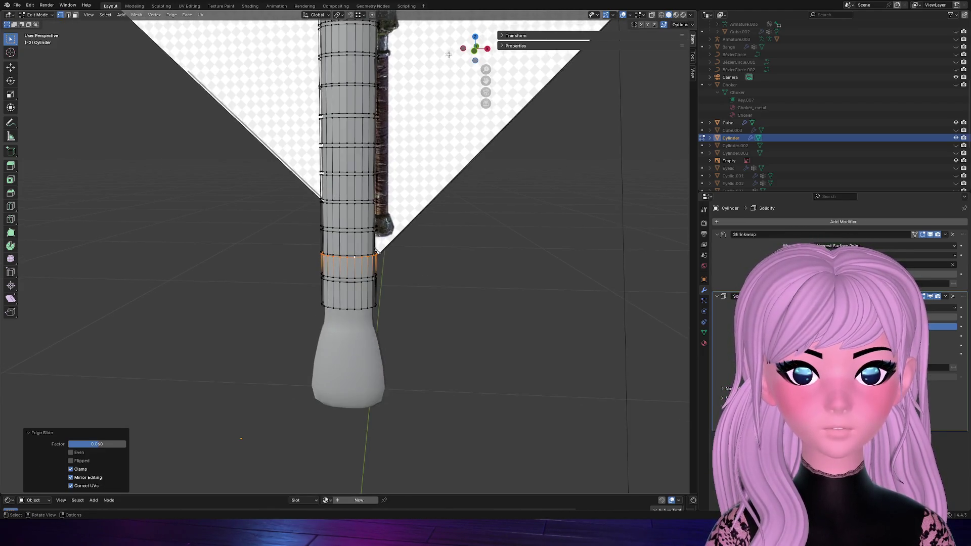
# Scale the wrap's top edge loop slightly larger so it flares outward, then inspect the wrap
pyautogui.moveTo(485, 79); pyautogui.dragTo(486, 236)
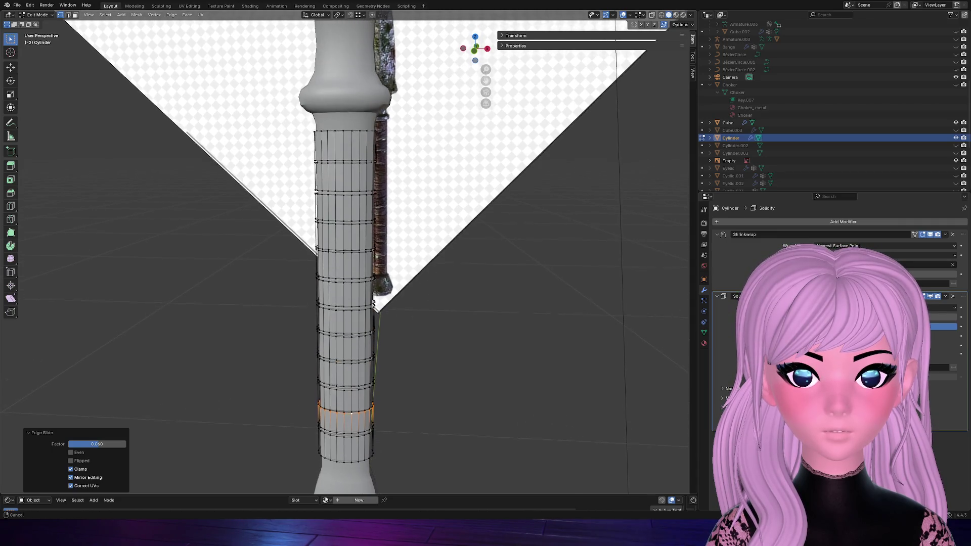
pyautogui.keyDown('alt'); pyautogui.click(351, 138); pyautogui.keyUp('alt')
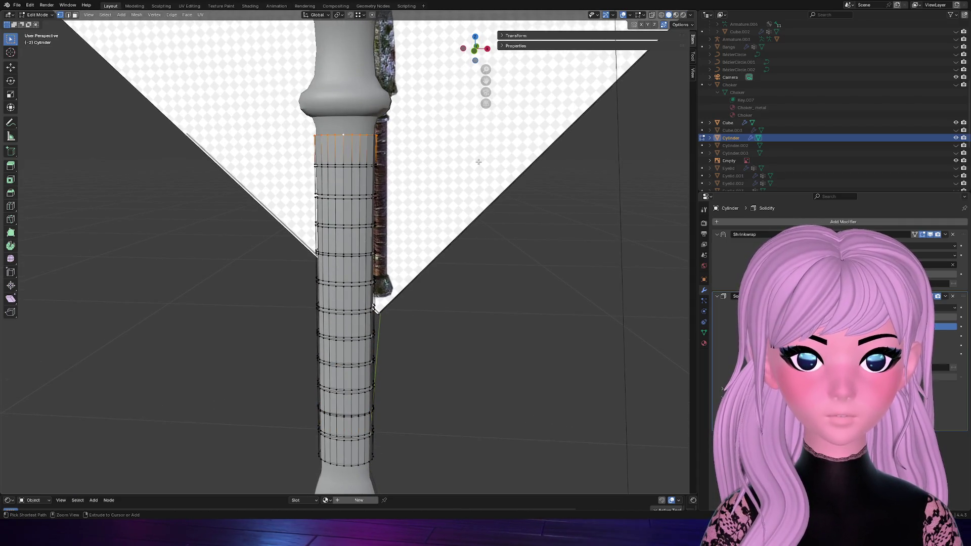
pyautogui.press('s')
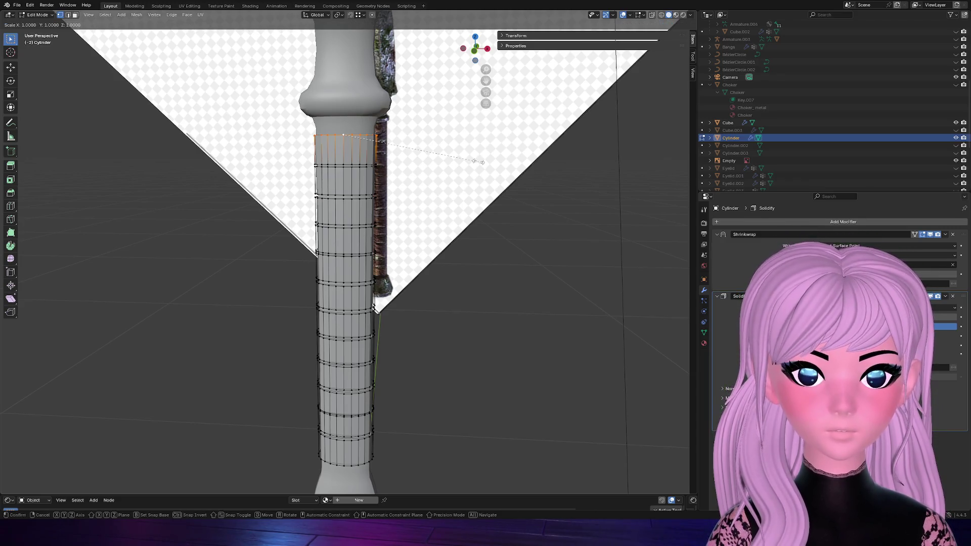
pyautogui.click(481, 162)
pyautogui.moveTo(475, 49); pyautogui.dragTo(476, 49)
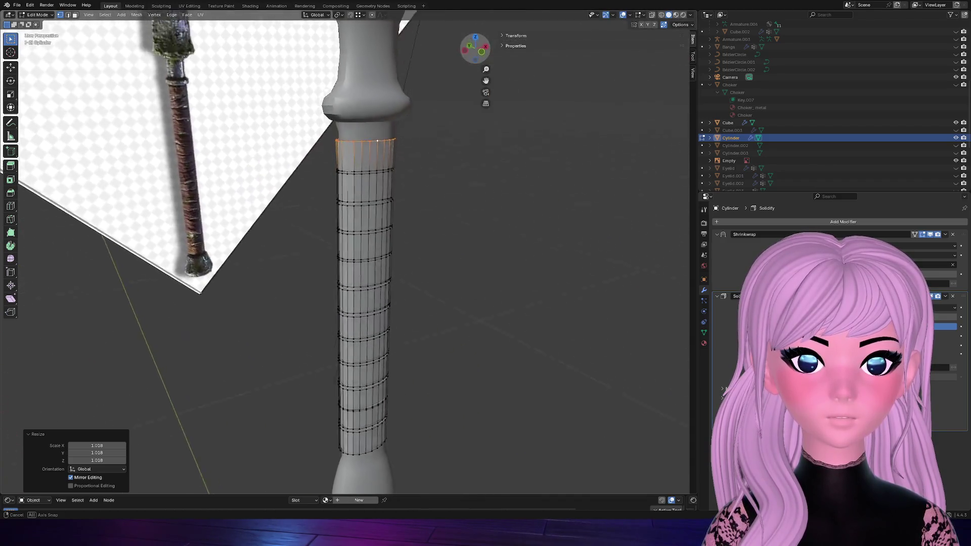
pyautogui.moveTo(475, 48); pyautogui.dragTo(475, 49)
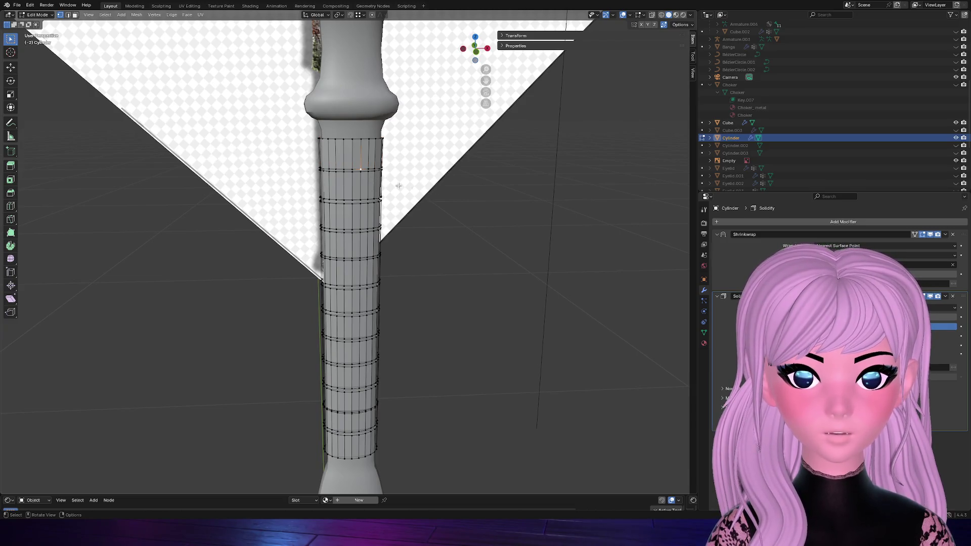
pyautogui.click(382, 167)
pyautogui.press('KP_Decimal')
pyautogui.scroll(-3, 439, 190)
pyautogui.scroll(-2, 417, 196)
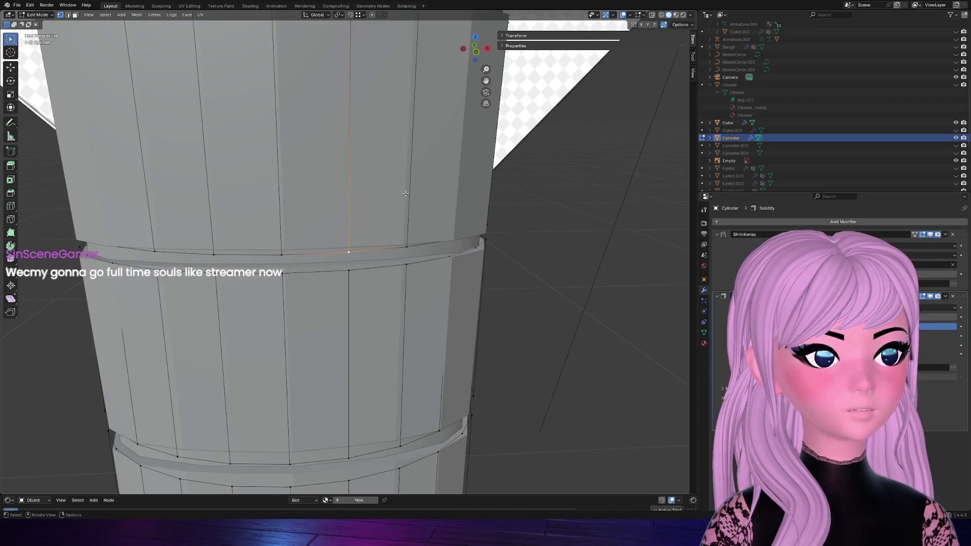
pyautogui.scroll(-2, 410, 167)
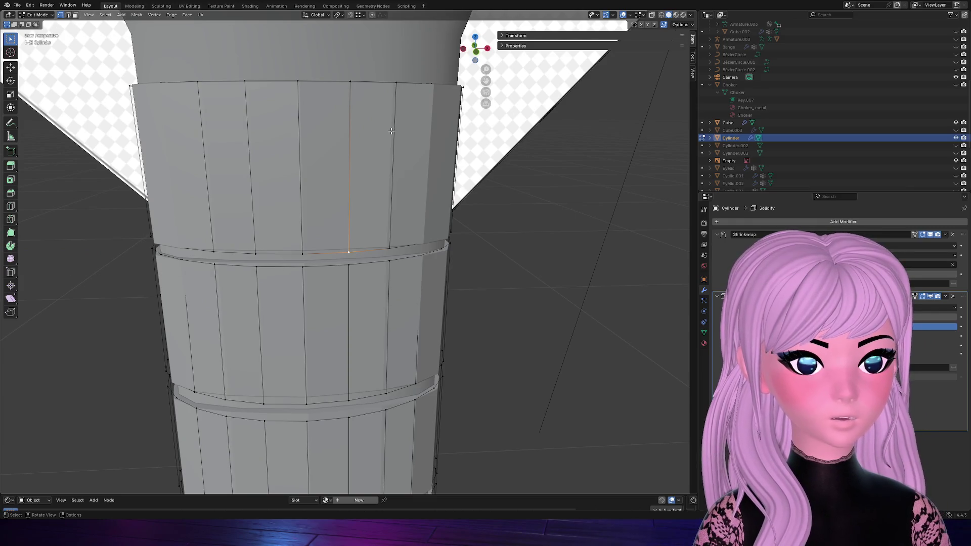
# Select the upper wrap band's face ring in a straight-on front view of the handle
pyautogui.click(161, 88)
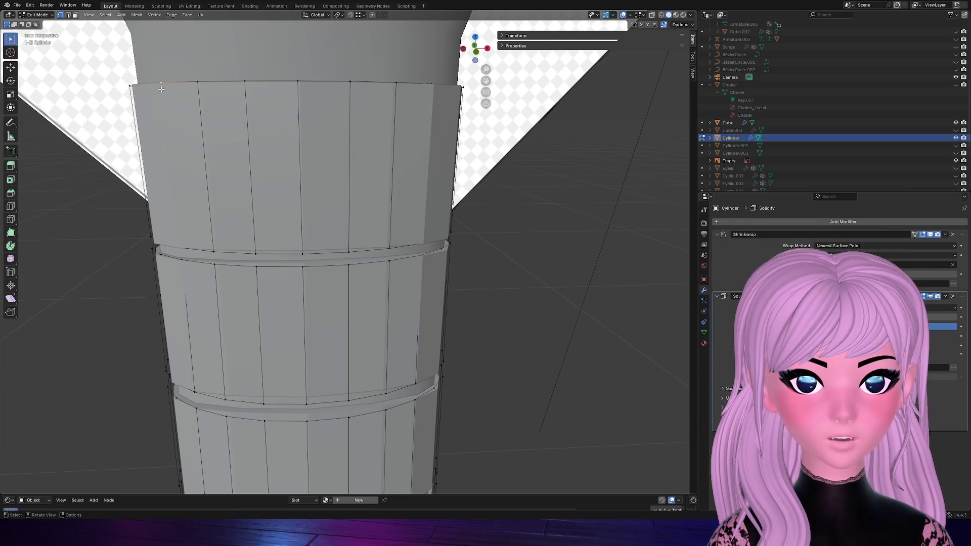
pyautogui.moveTo(470, 50)
pyautogui.mouseDown()
pyautogui.moveTo(456, 54)
pyautogui.moveTo(404, 237)
pyautogui.mouseUp()
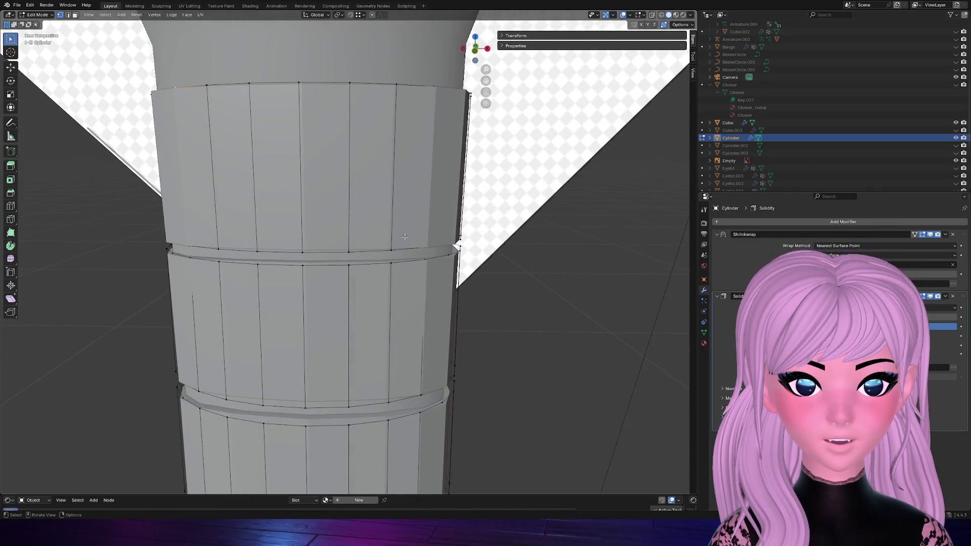
pyautogui.scroll(-3, 395, 291)
pyautogui.keyDown('alt'); pyautogui.click(289, 352); pyautogui.keyUp('alt')
pyautogui.scroll(2, 311, 346)
pyautogui.scroll(2, 311, 345)
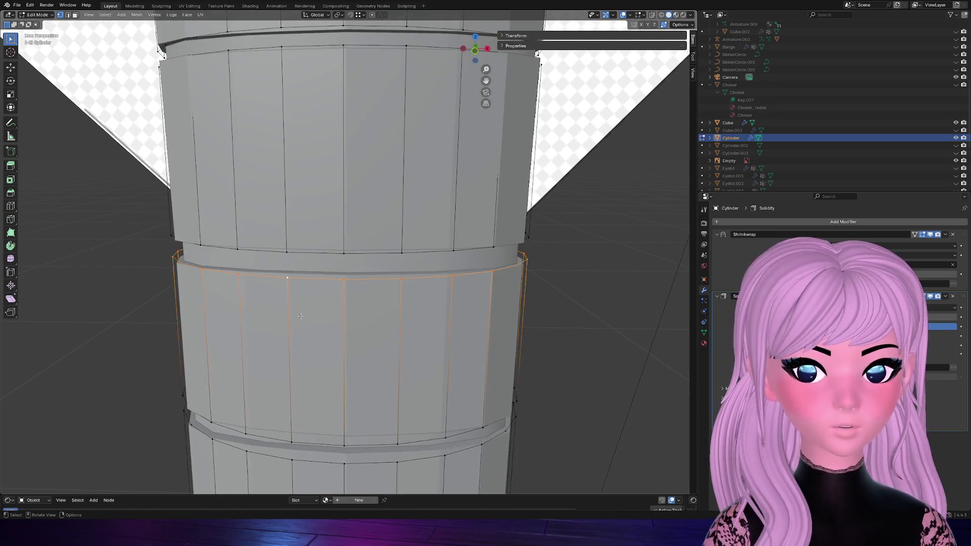
pyautogui.scroll(-4, 298, 319)
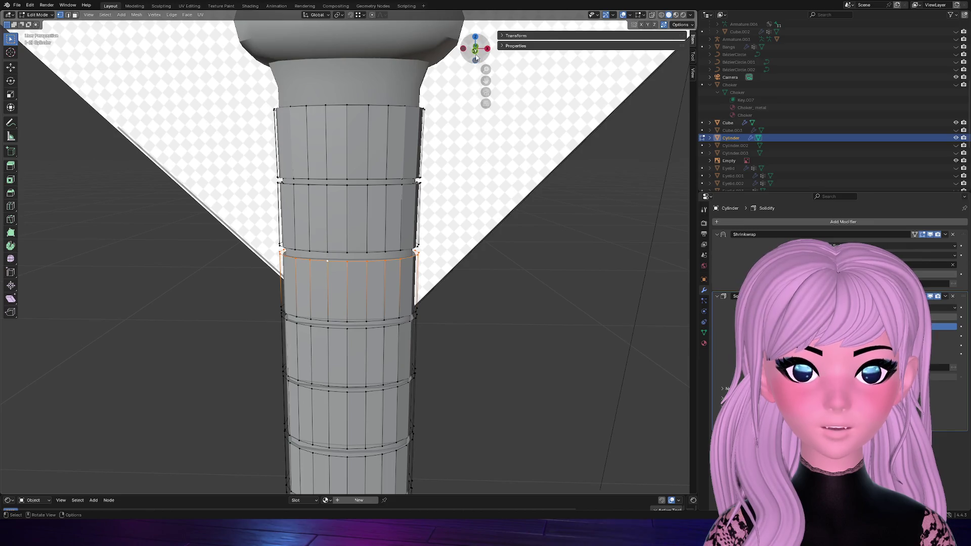
pyautogui.click(476, 51)
pyautogui.scroll(4, 403, 265)
pyautogui.keyDown('alt'); pyautogui.click(305, 108); pyautogui.keyUp('alt')
# Try tilting the upper band about Y, then undo the tilt to rework it
pyautogui.press('ctrl+KP_Add')
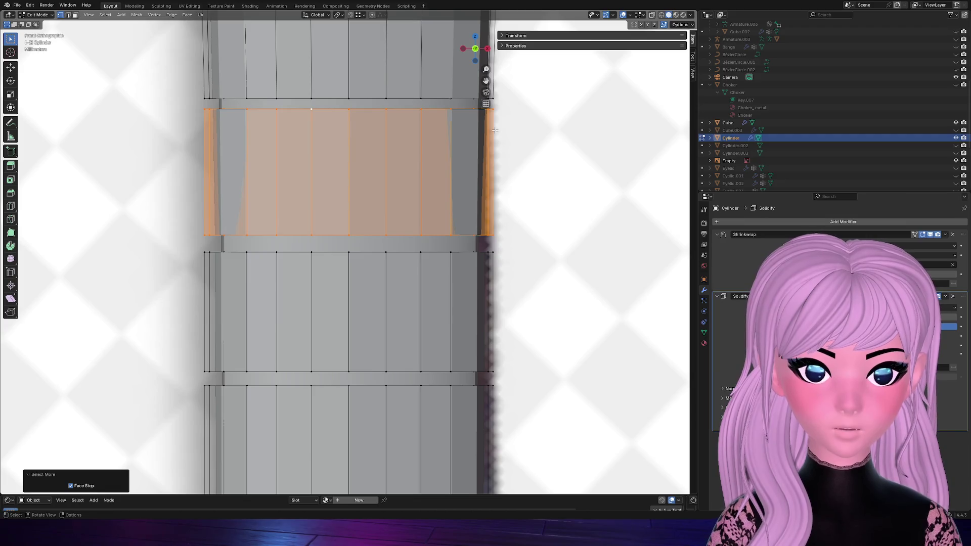
pyautogui.press('r')
pyautogui.press('x')
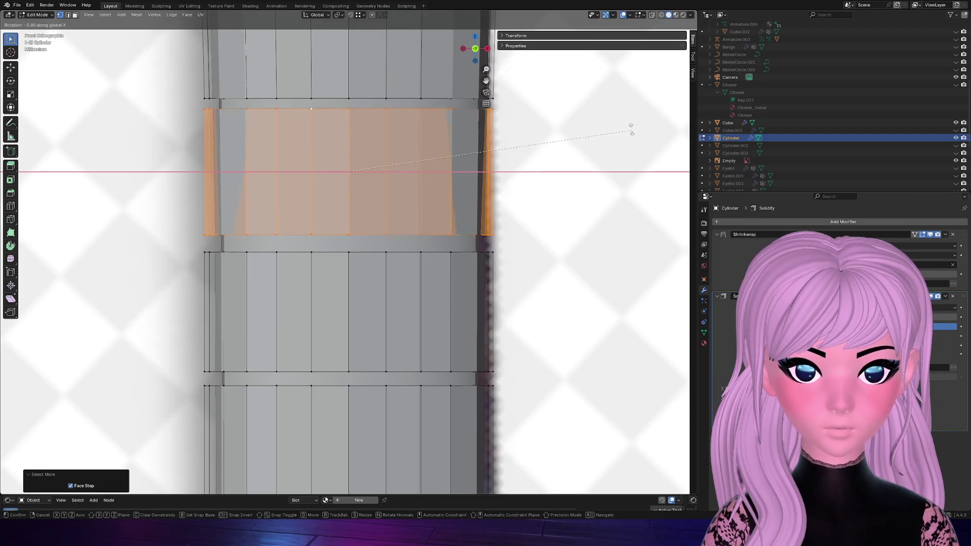
pyautogui.press('Escape')
pyautogui.press('s')
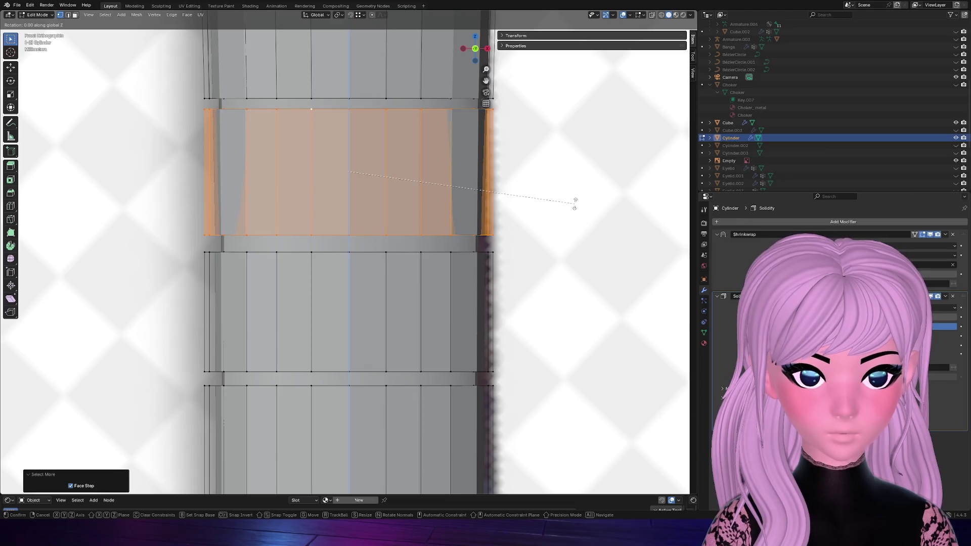
pyautogui.press('Escape')
pyautogui.press('r')
pyautogui.press('y')
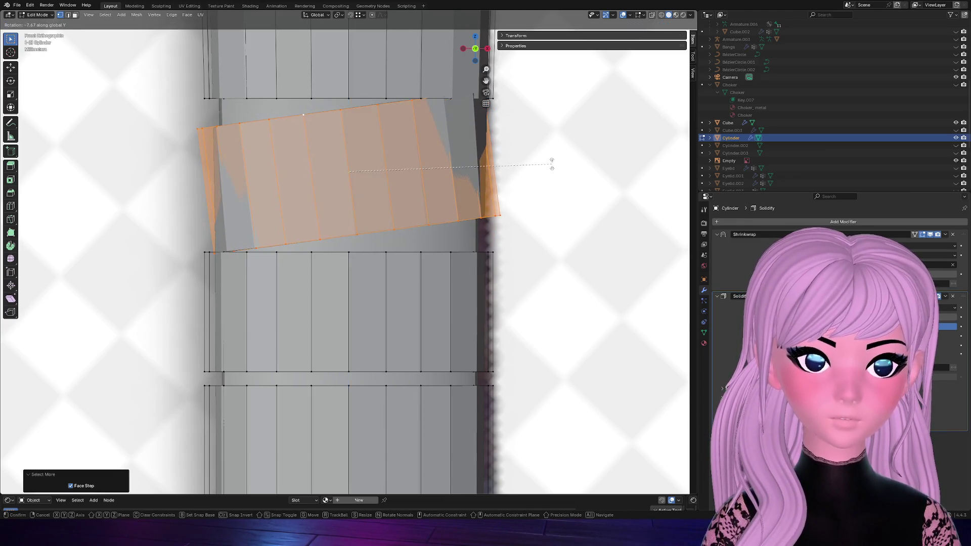
pyautogui.click(541, 163)
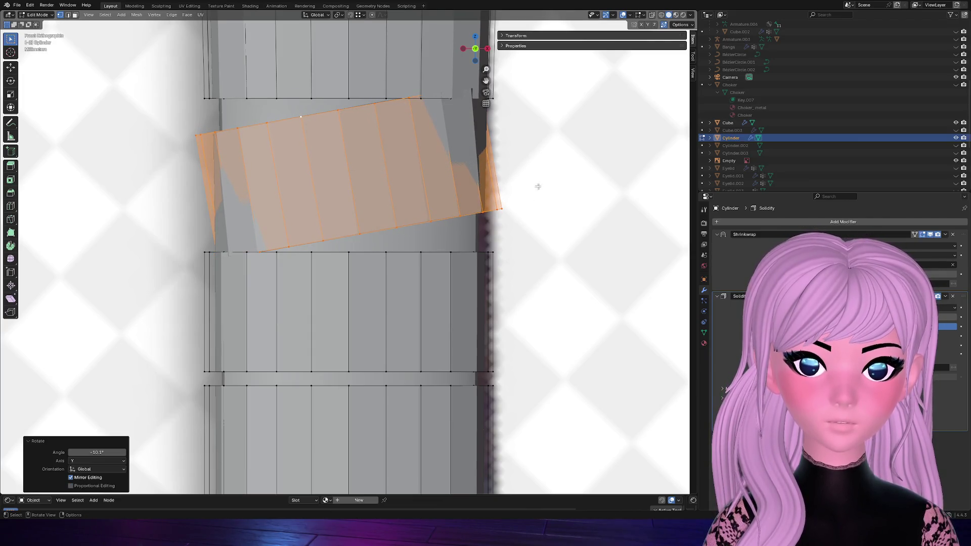
pyautogui.scroll(-2, 524, 216)
pyautogui.press('s')
pyautogui.press('Escape')
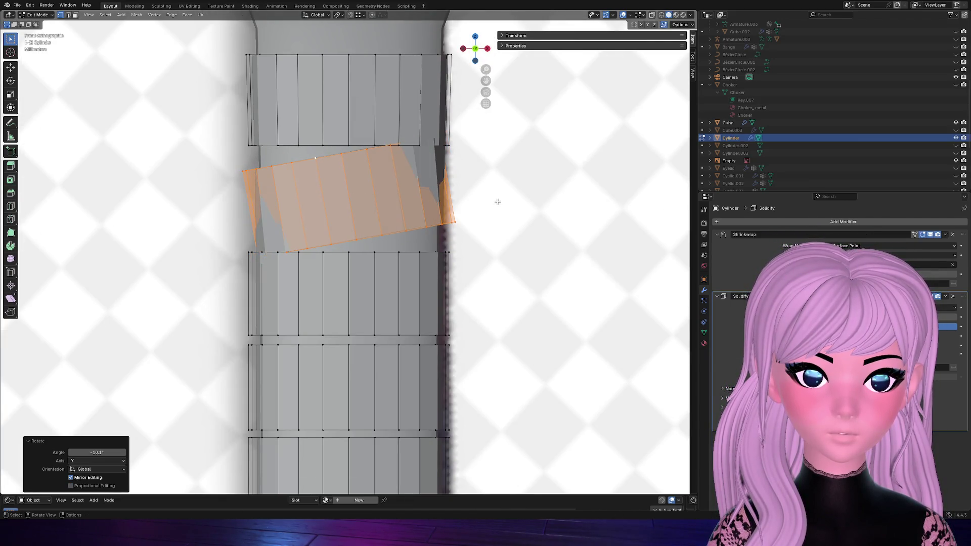
pyautogui.hotkey('ctrl', 'z')
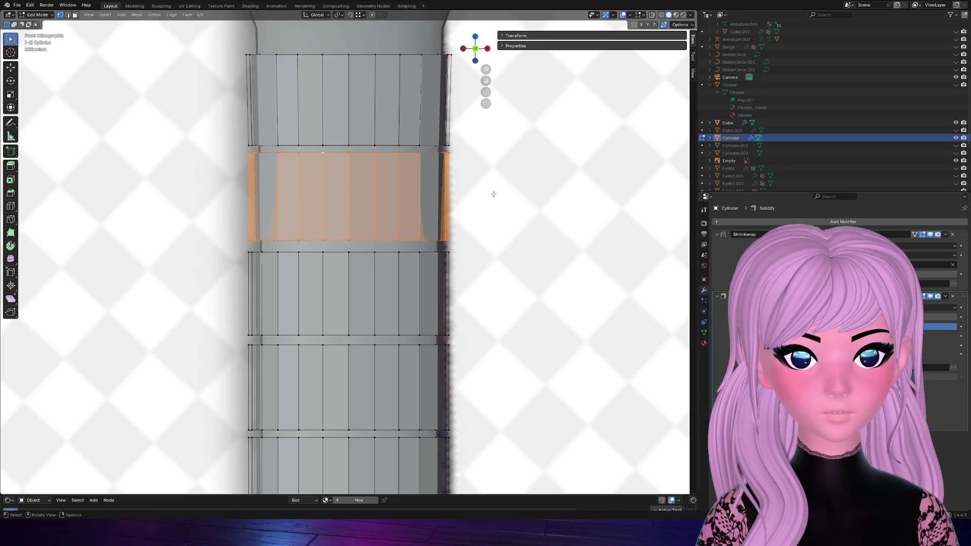
# Widen the band along X and rotate it about Y into a diagonal wrap, then select the band below
pyautogui.press('s')
pyautogui.press('x')
pyautogui.click(512, 197)
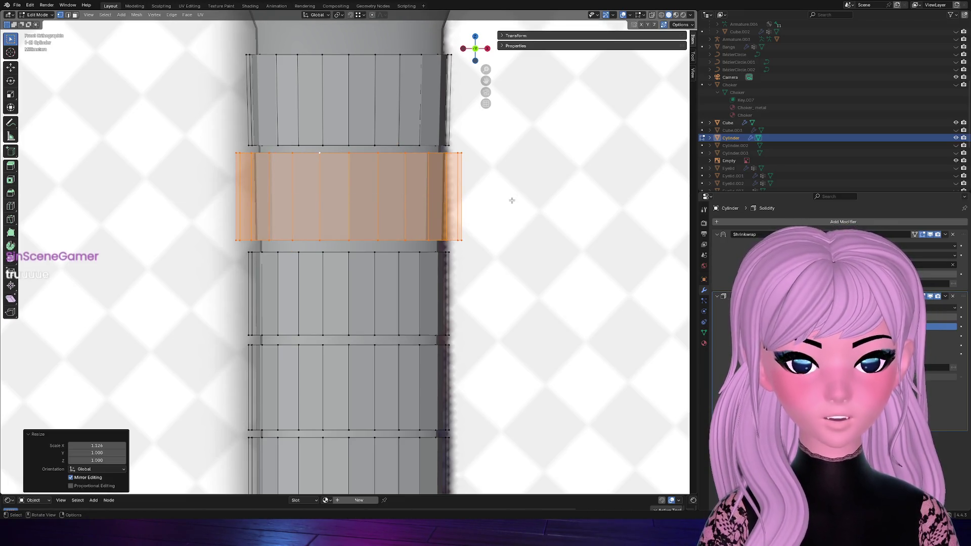
pyautogui.press('r')
pyautogui.press('y')
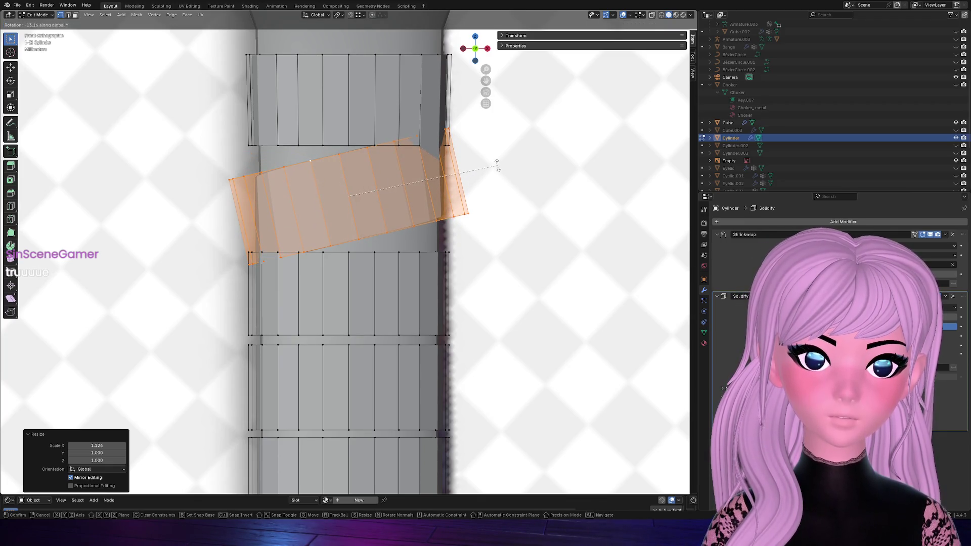
pyautogui.click(497, 166)
pyautogui.scroll(-4, 345, 323)
pyautogui.scroll(3, 357, 323)
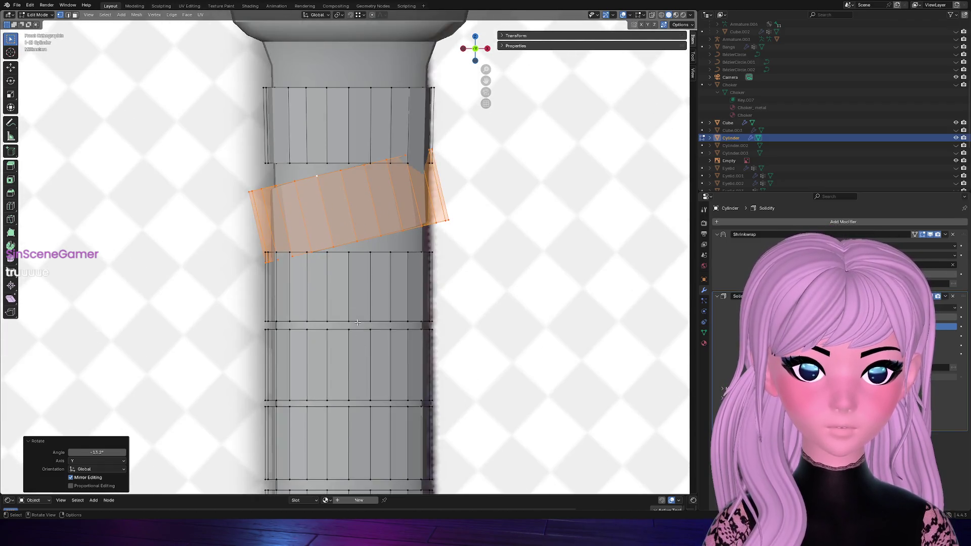
pyautogui.keyDown('alt'); pyautogui.click(343, 256); pyautogui.keyUp('alt')
pyautogui.press('ctrl+KP_Add')
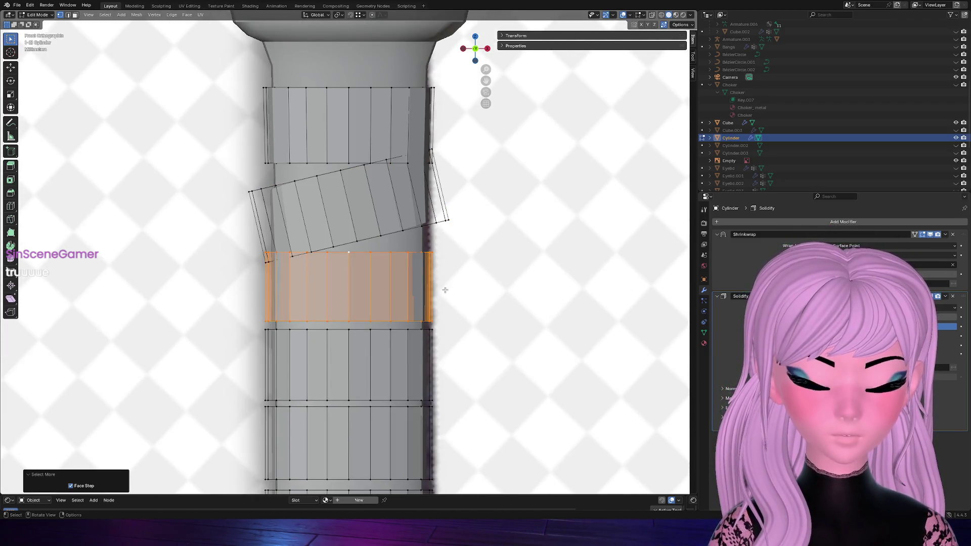
# Move the rings below the tilted band up along Z to close the gap beneath it
pyautogui.press('g')
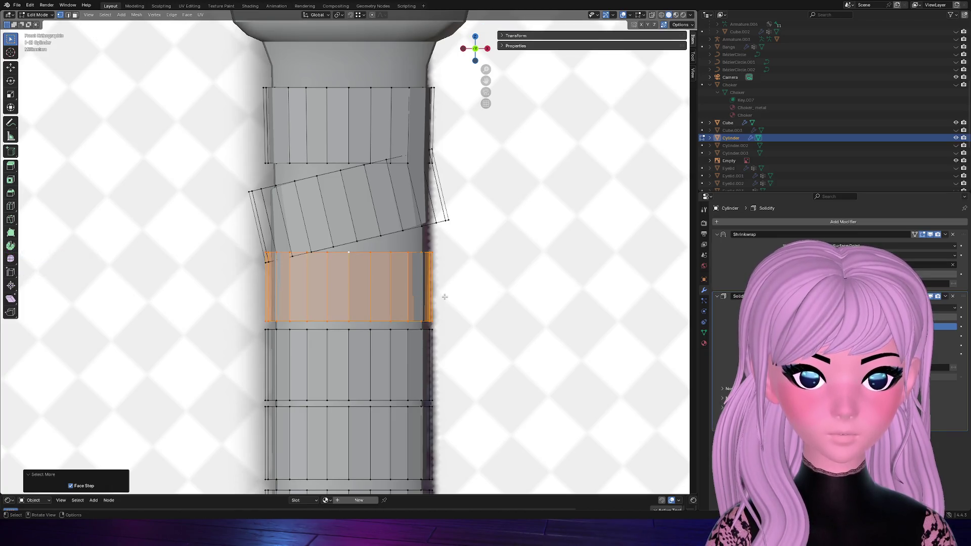
pyautogui.press('z')
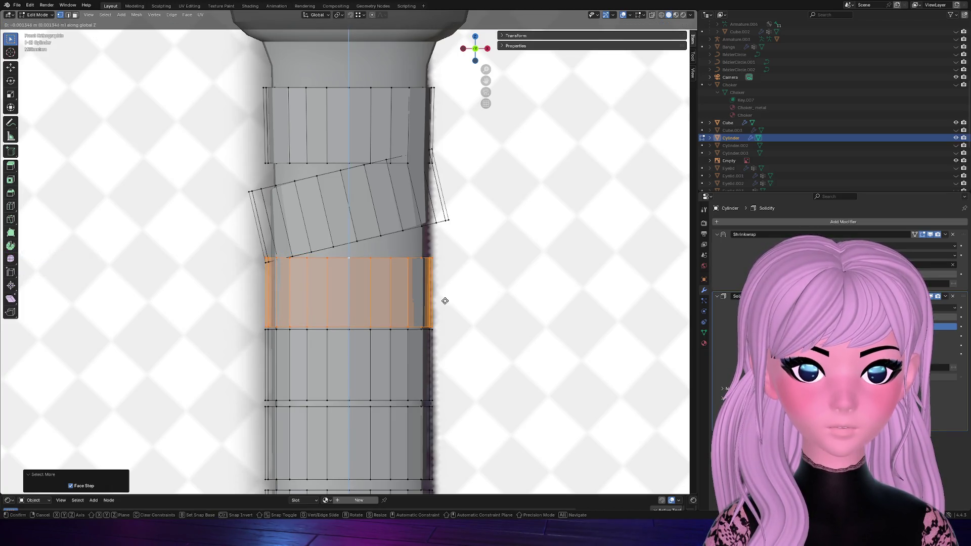
pyautogui.click(445, 302)
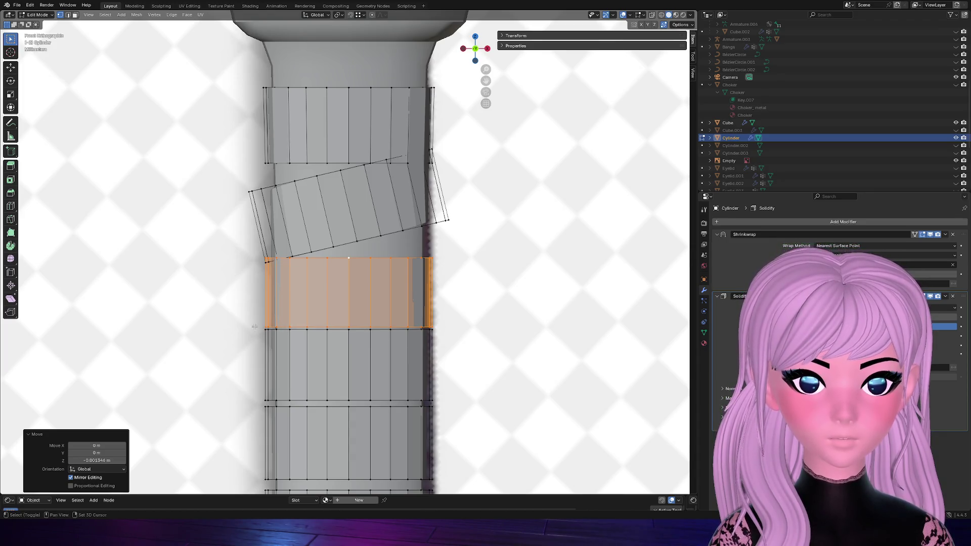
pyautogui.hotkey('ctrl', 'z')
pyautogui.press('ctrl+KP_Add')
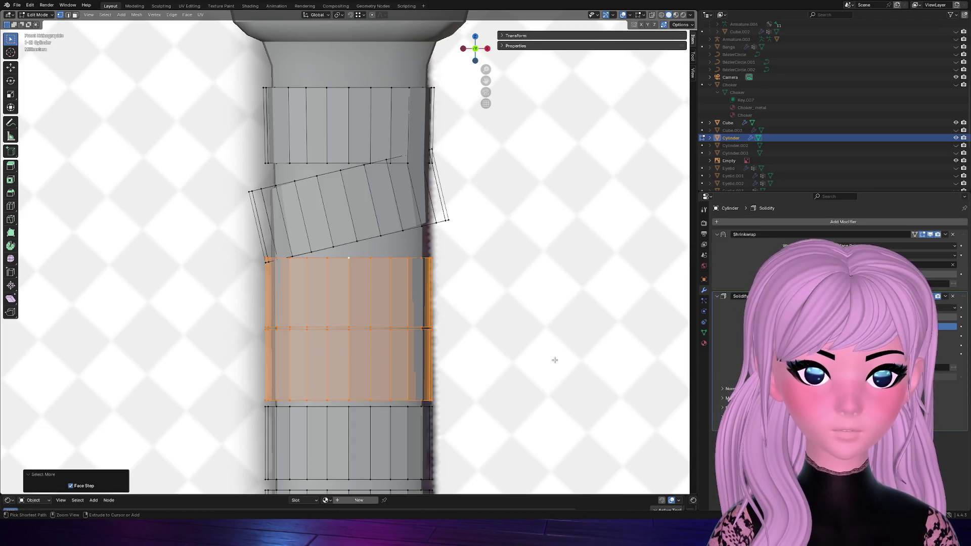
pyautogui.press('g')
pyautogui.press('z')
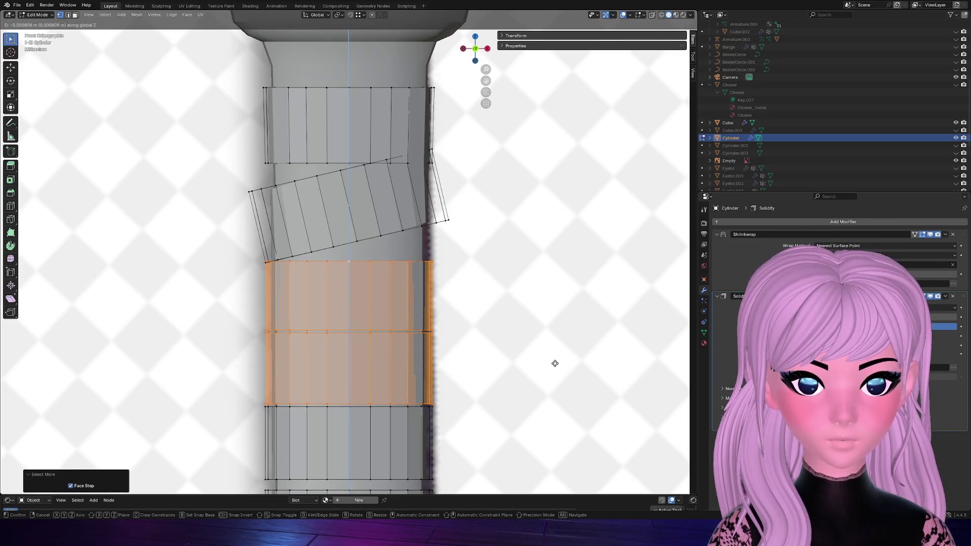
pyautogui.click(555, 363)
pyautogui.click(568, 298)
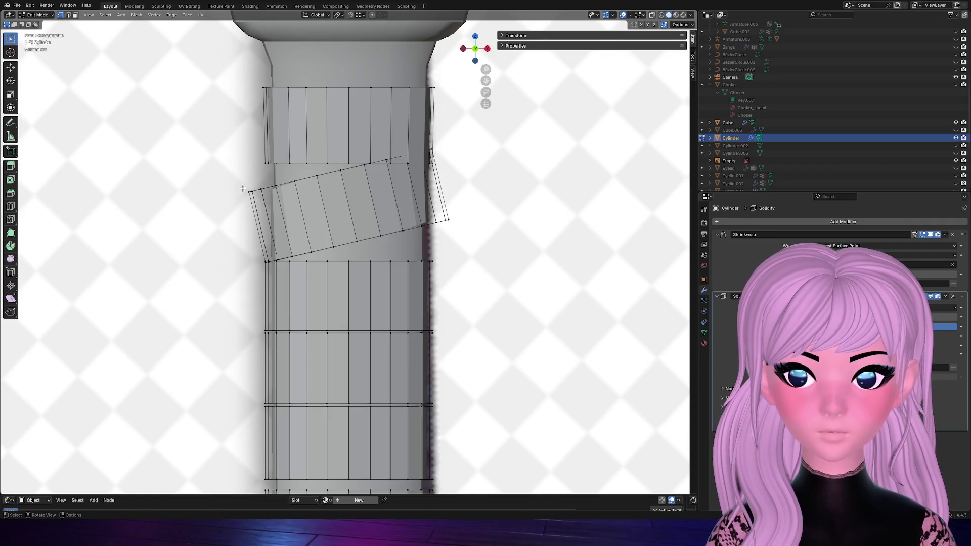
# Rotate the tilted band a touch further, then leave edit mode
pyautogui.keyDown('alt'); pyautogui.click(314, 181); pyautogui.keyUp('alt')
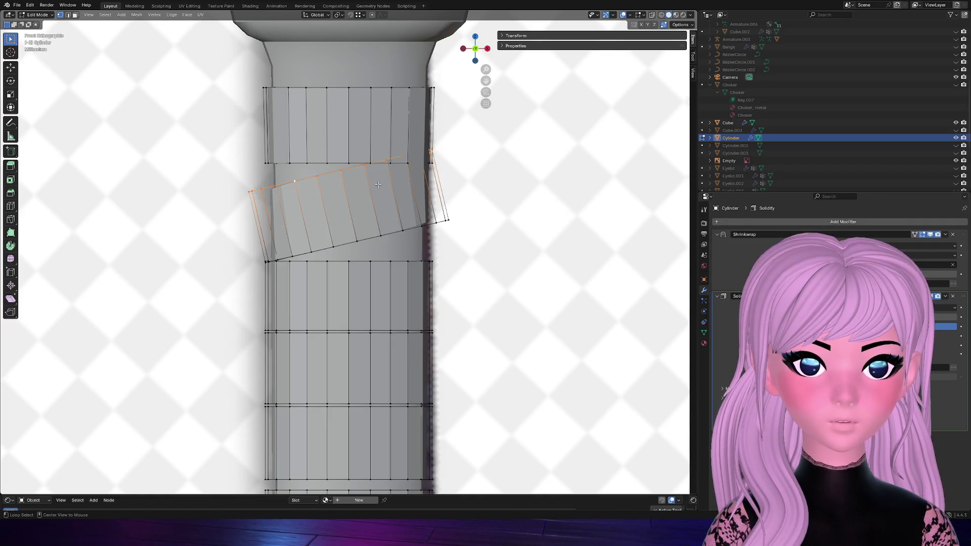
pyautogui.press('ctrl+KP_Add')
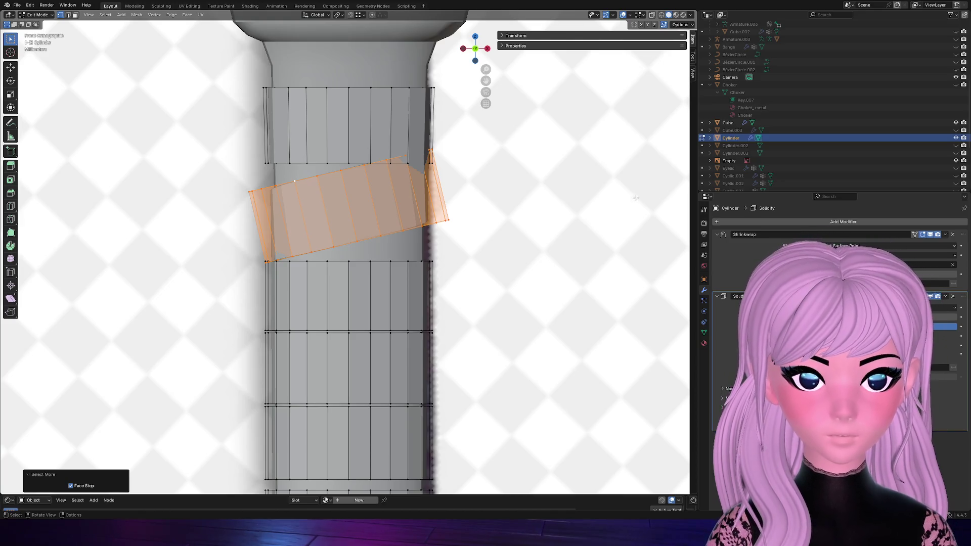
pyautogui.press('r')
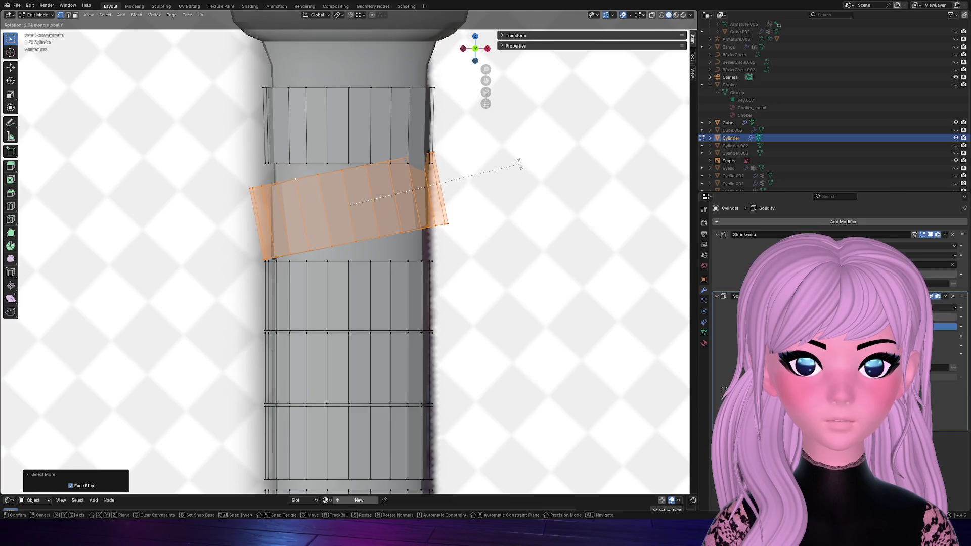
pyautogui.click(521, 166)
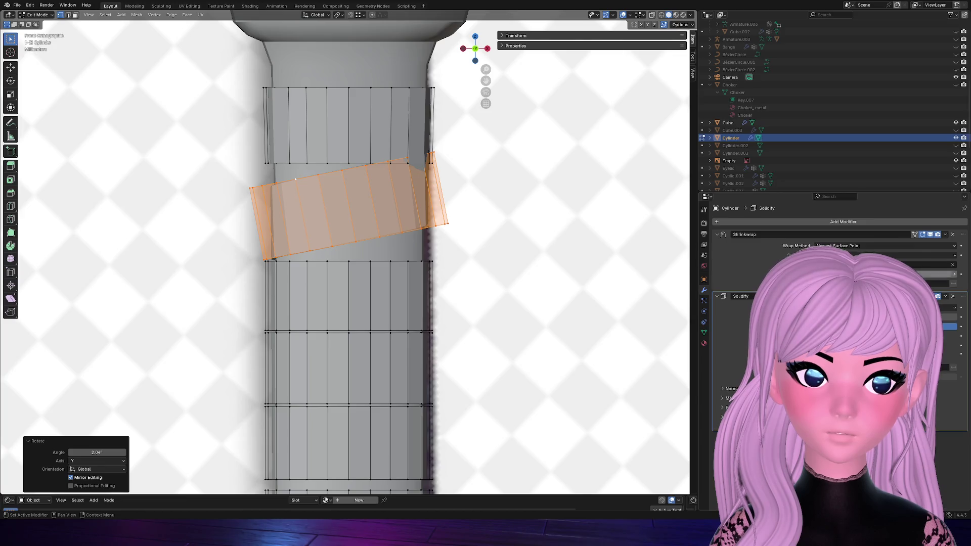
pyautogui.scroll(-2, 524, 215)
pyautogui.press('Tab')
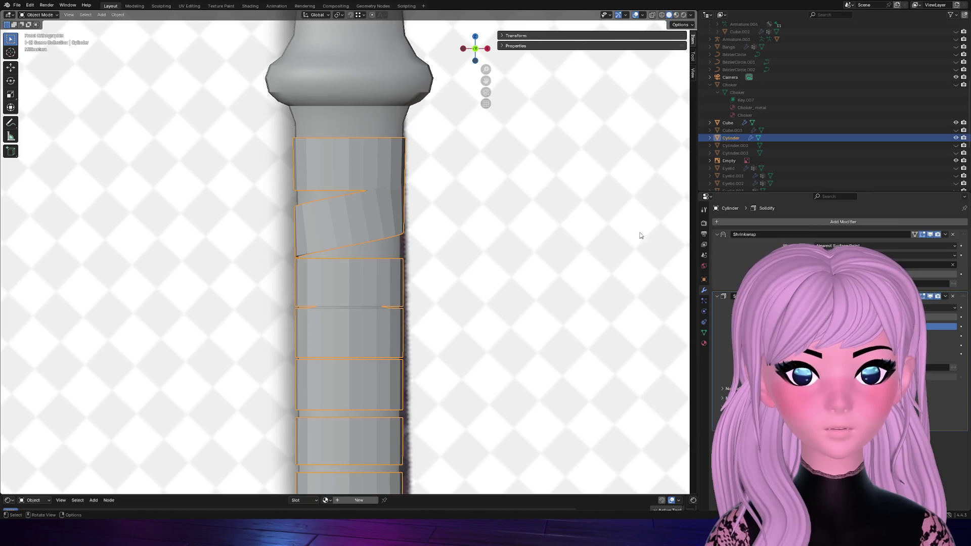
# Raise the uppermost handle band along Z so it sits snugly above the tilted band
pyautogui.press('Tab')
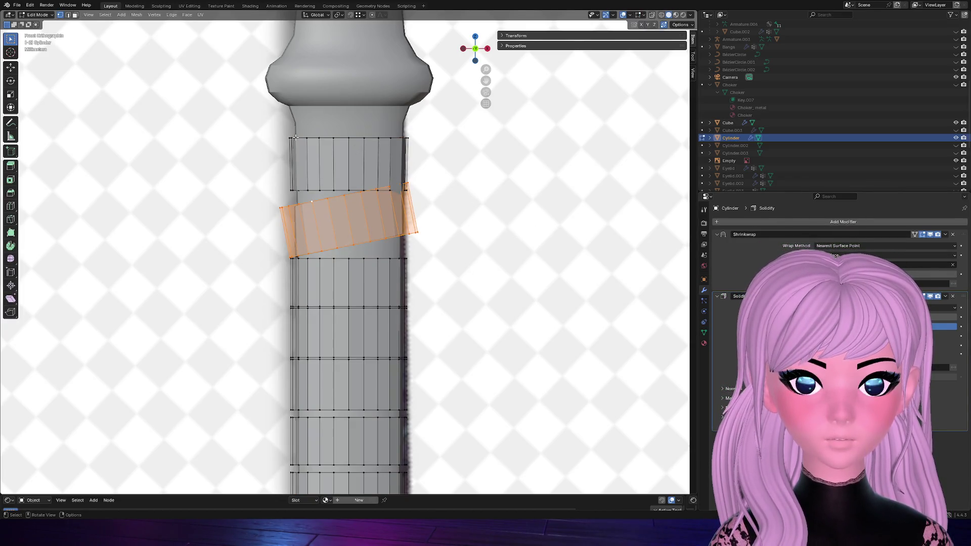
pyautogui.hotkey('ctrl', 'z')
pyautogui.press('ctrl+KP_Add')
pyautogui.press('g')
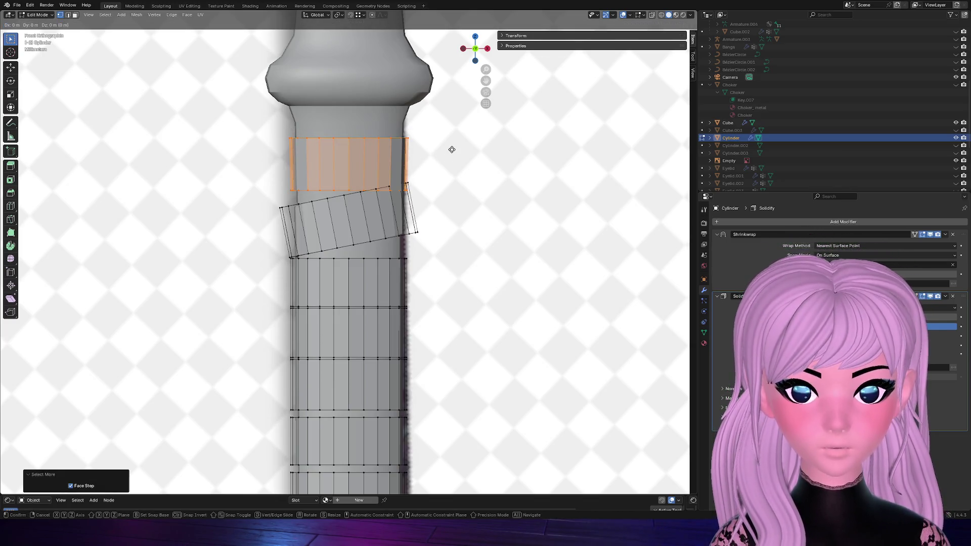
pyautogui.press('z')
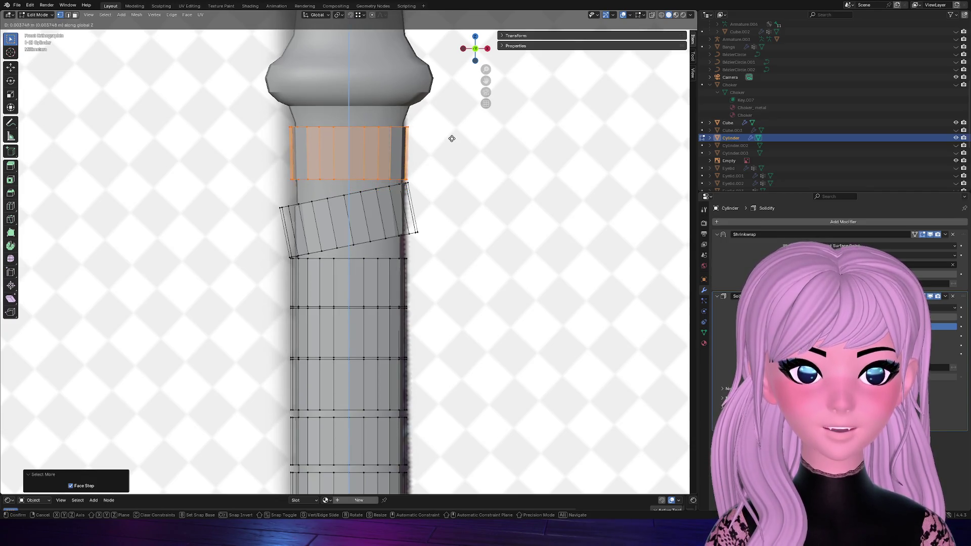
pyautogui.click(452, 137)
pyautogui.hotkey('alt', 'a')
pyautogui.press('Tab')
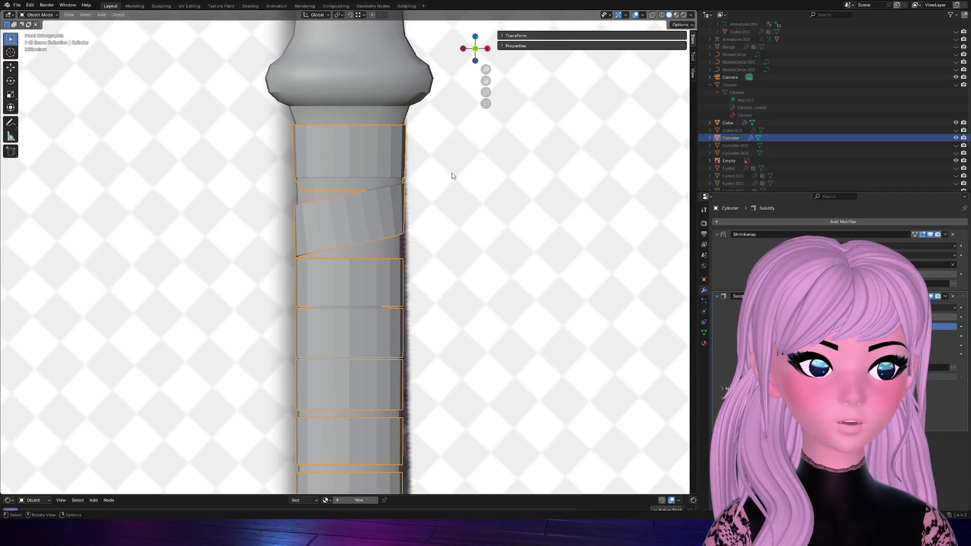
# Re-enter edit mode on the Cylinder and select an edge loop on the lower shaft in front view
pyautogui.click(474, 266)
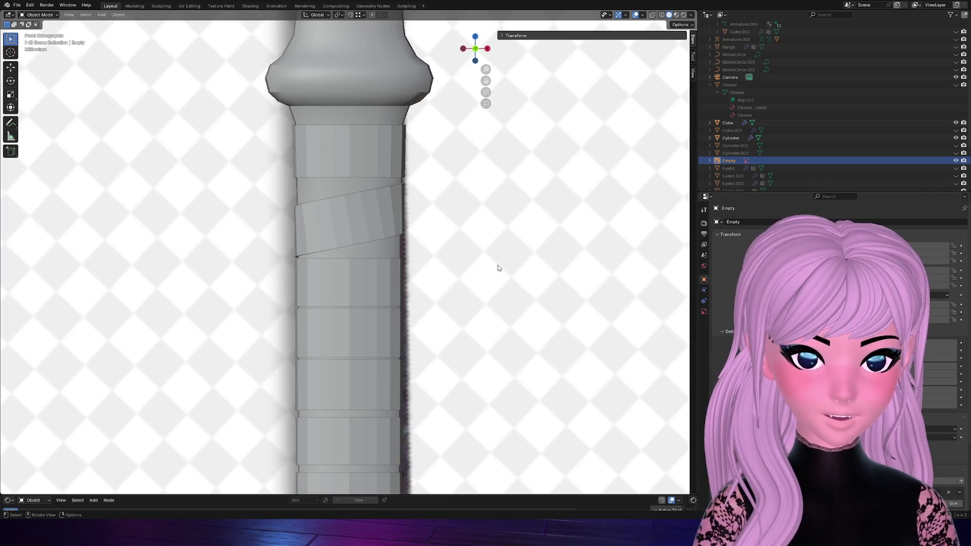
pyautogui.click(397, 180)
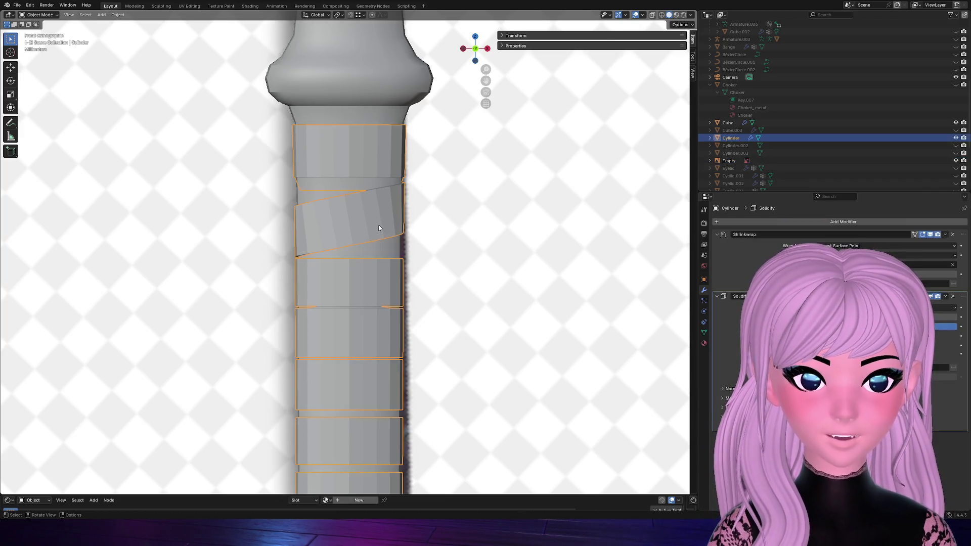
pyautogui.press('Tab')
pyautogui.scroll(-4, 344, 273)
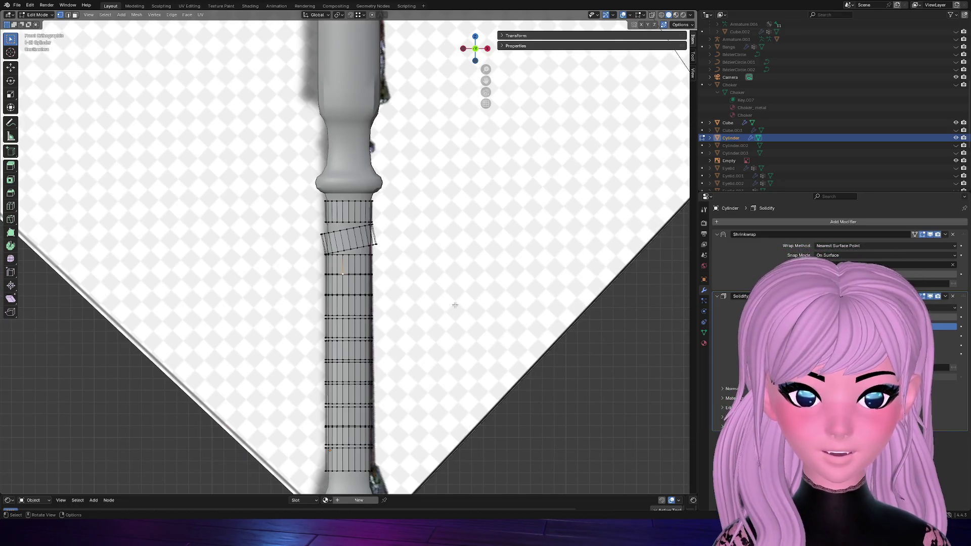
pyautogui.scroll(5, 465, 258)
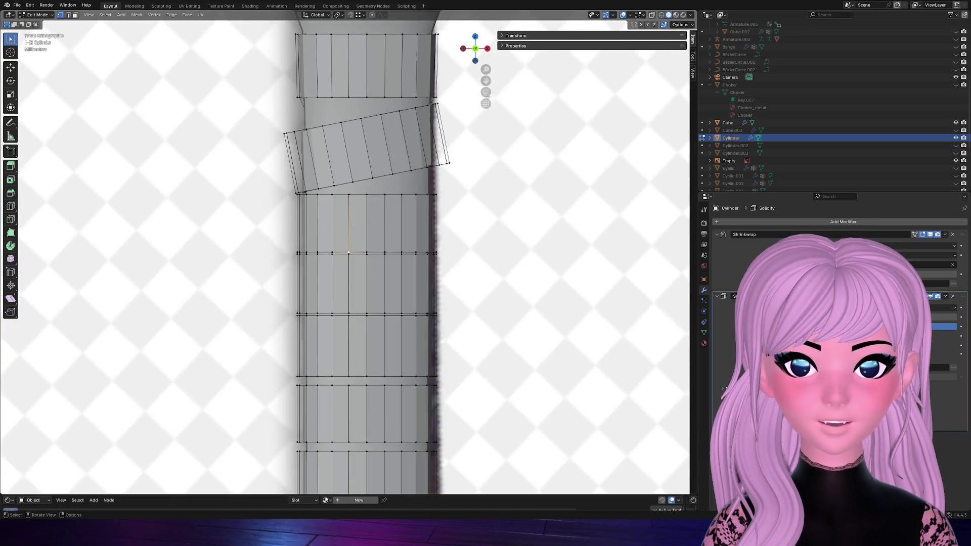
pyautogui.moveTo(486, 81); pyautogui.dragTo(373, 348)
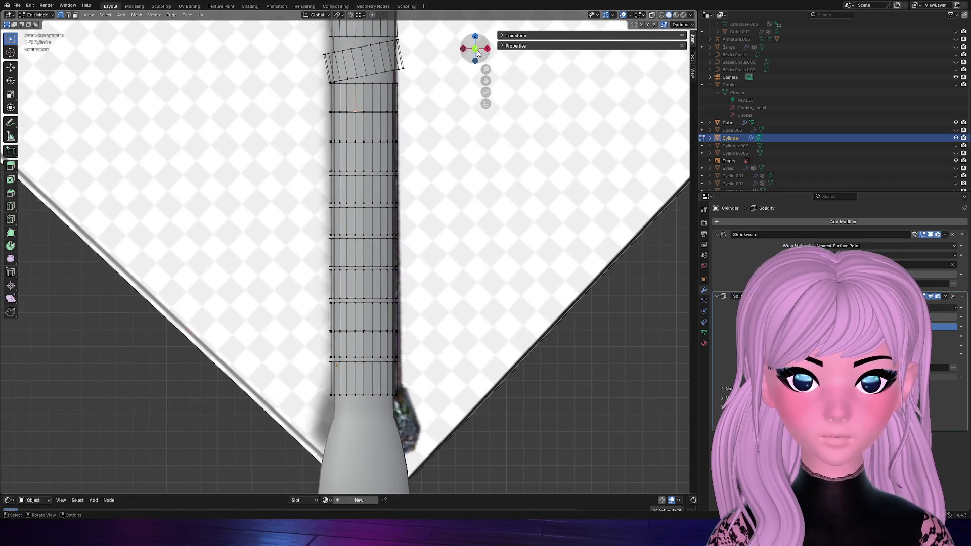
pyautogui.moveTo(493, 55); pyautogui.dragTo(478, 53)
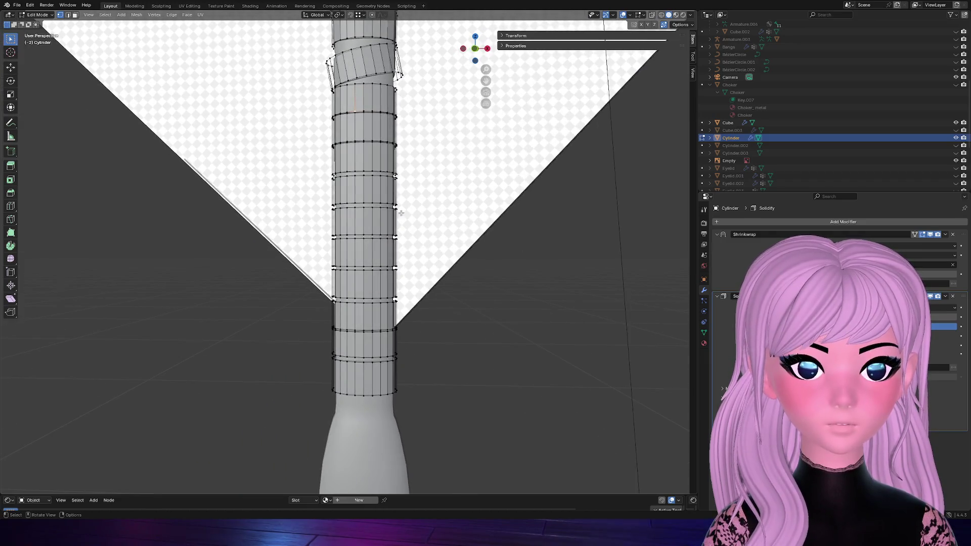
pyautogui.moveTo(478, 53); pyautogui.dragTo(484, 53)
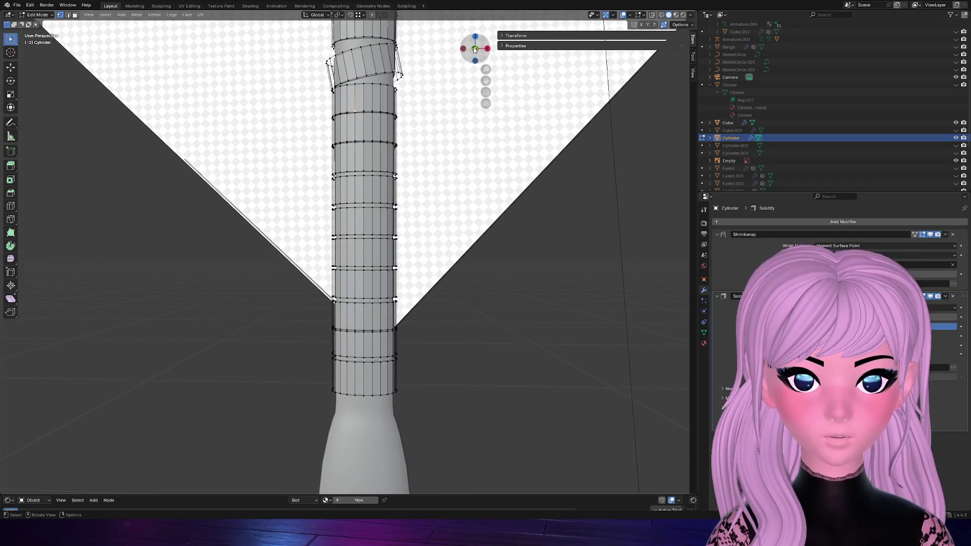
pyautogui.click(475, 49)
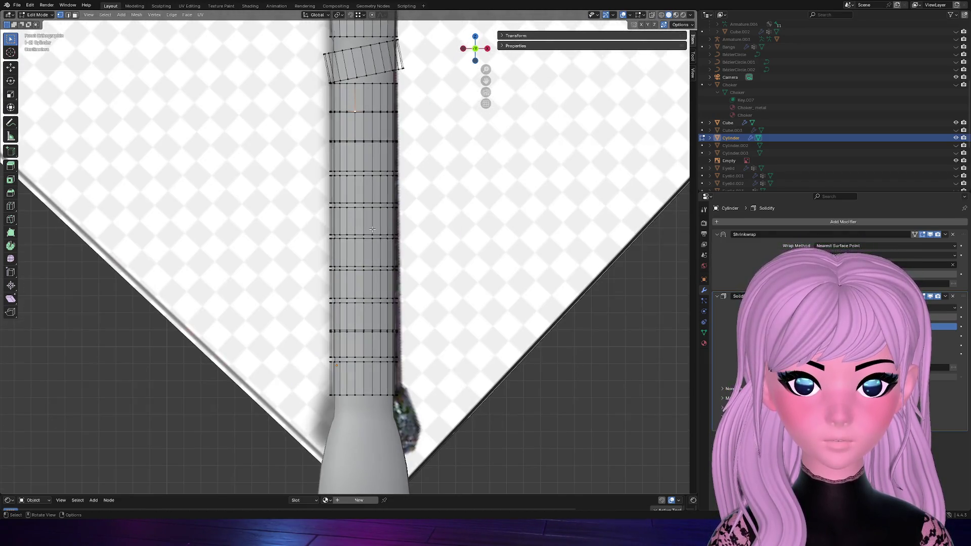
pyautogui.keyDown('alt'); pyautogui.click(336, 176); pyautogui.keyUp('alt')
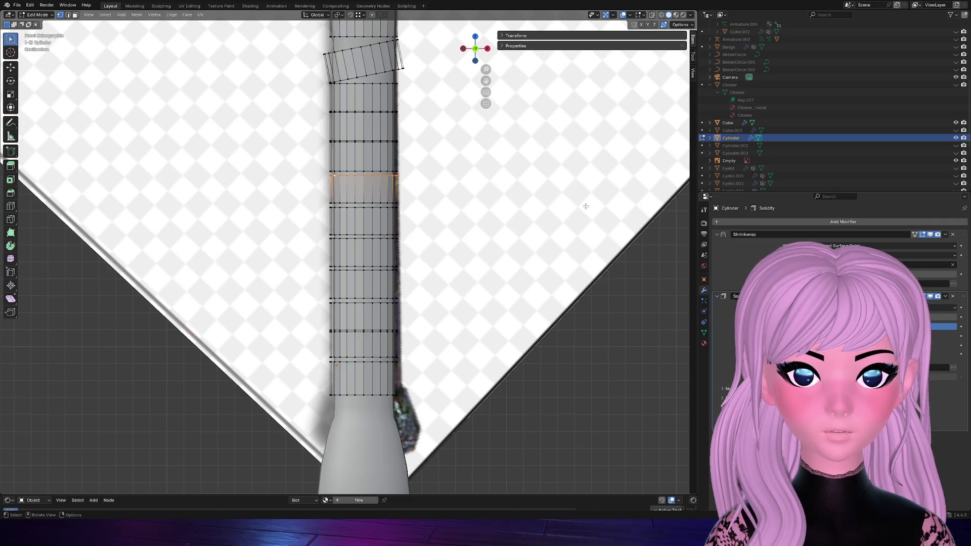
# Tilt two adjacent face bands about Y and move the upper one along Z into place
pyautogui.press('ctrl+KP_Add')
pyautogui.press('r')
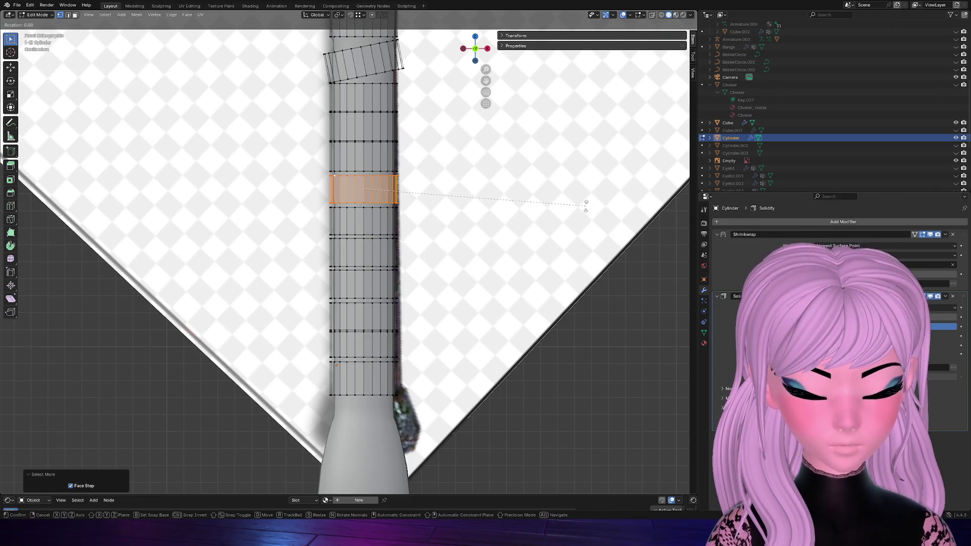
pyautogui.press('y')
pyautogui.click(581, 225)
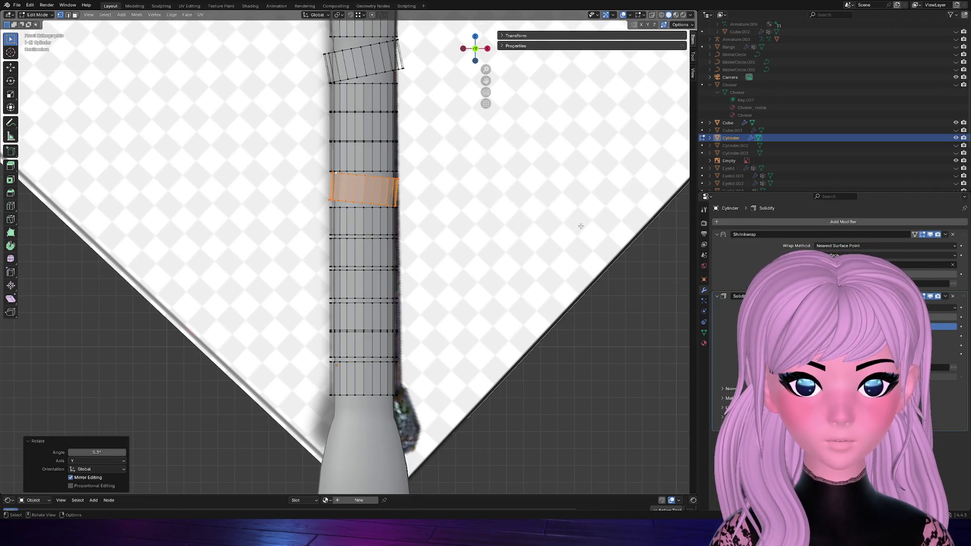
pyautogui.keyDown('alt'); pyautogui.click(377, 143); pyautogui.keyUp('alt')
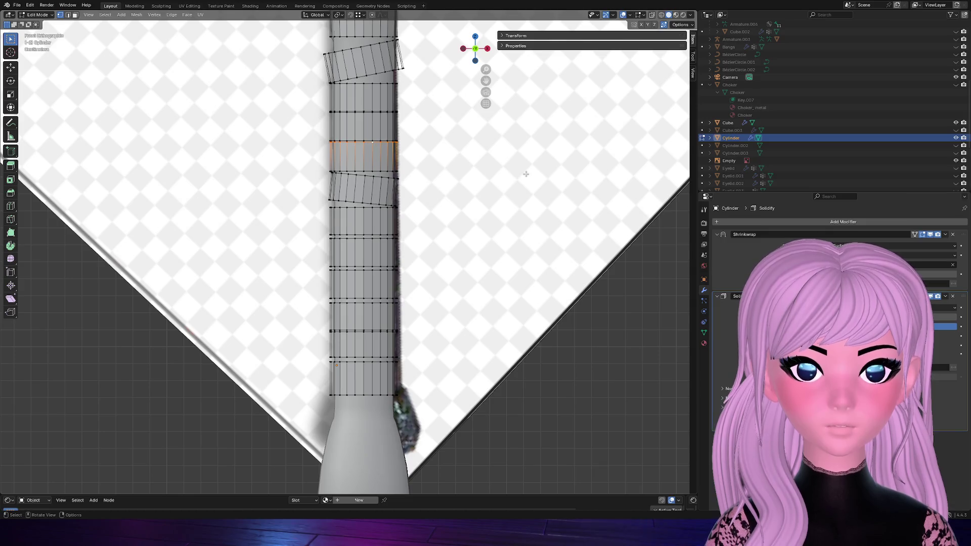
pyautogui.press('ctrl+KP_Add')
pyautogui.press('r')
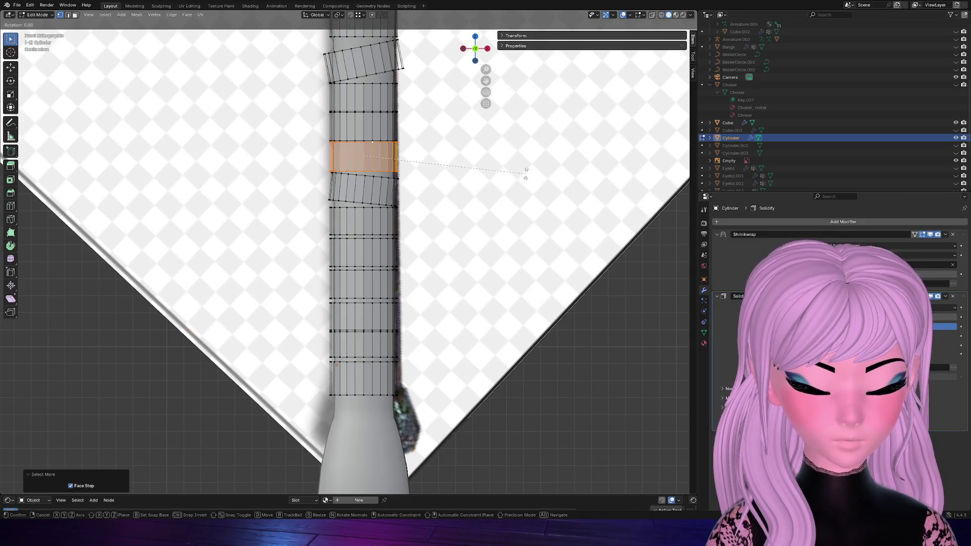
pyautogui.press('y')
pyautogui.click(517, 185)
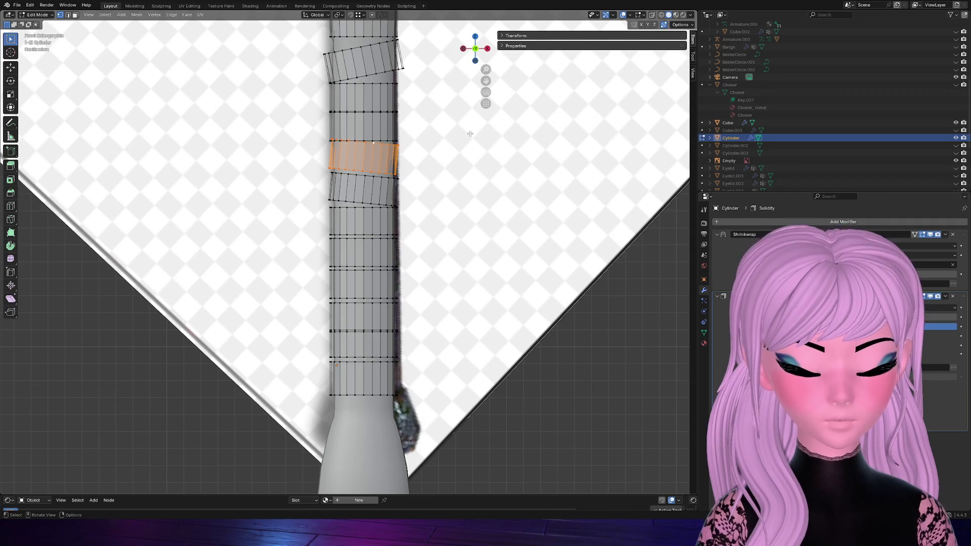
pyautogui.press('g')
pyautogui.press('z')
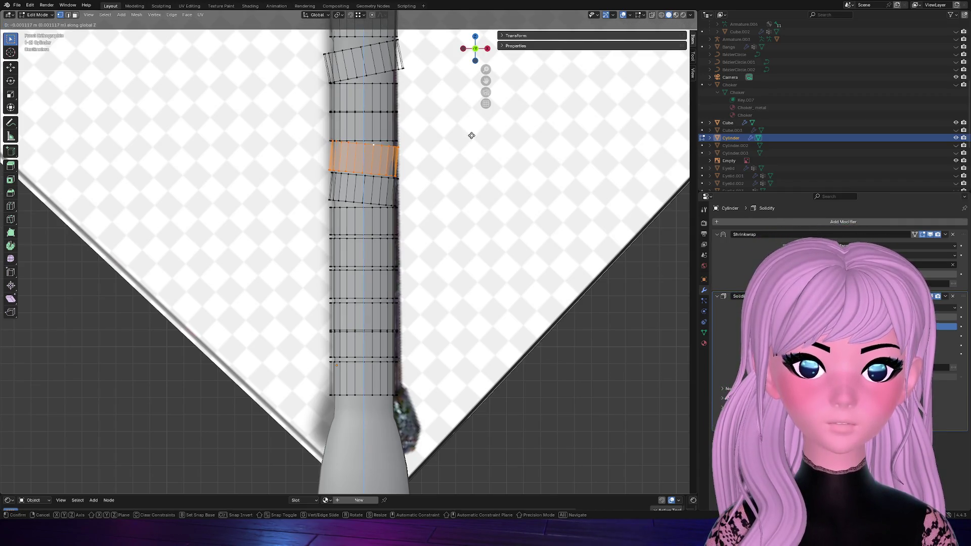
pyautogui.click(472, 136)
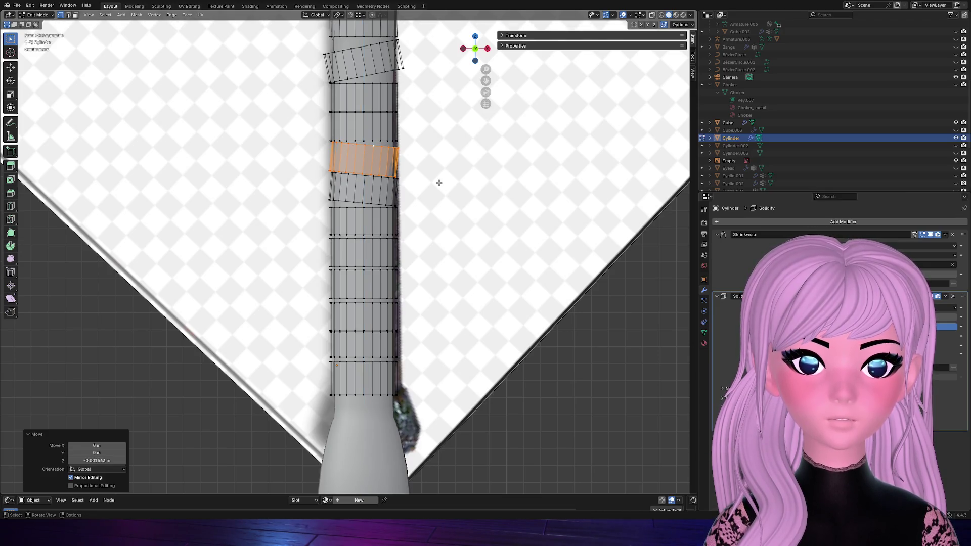
# Tilt a third band lower on the handle about Y to continue the wound wrap
pyautogui.click(448, 167)
pyautogui.keyDown('alt'); pyautogui.click(381, 216); pyautogui.keyUp('alt')
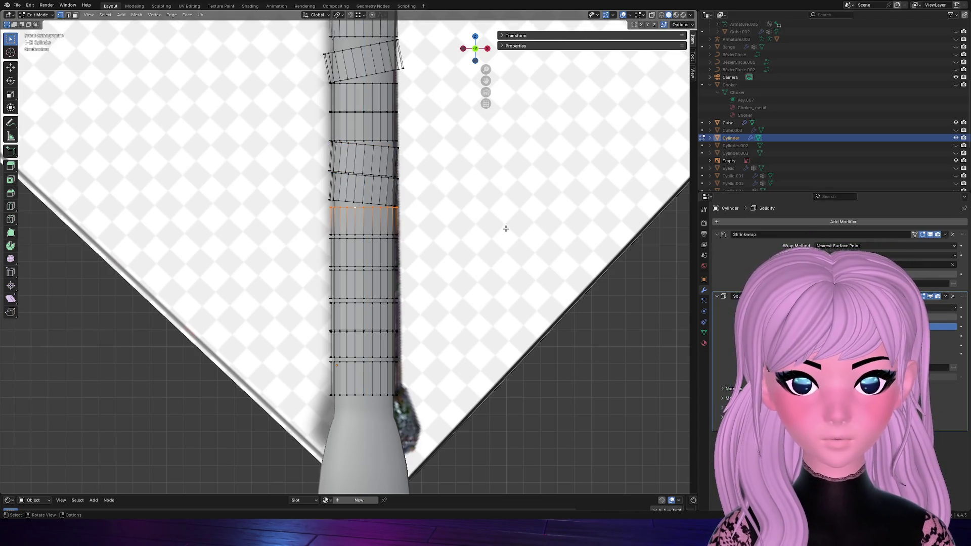
pyautogui.press('ctrl+KP_Add')
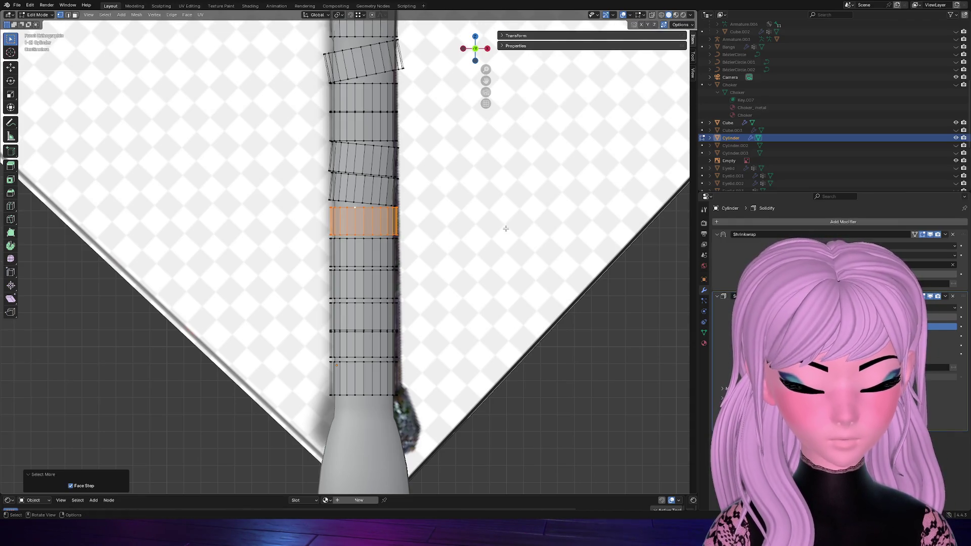
pyautogui.press('r')
pyautogui.press('y')
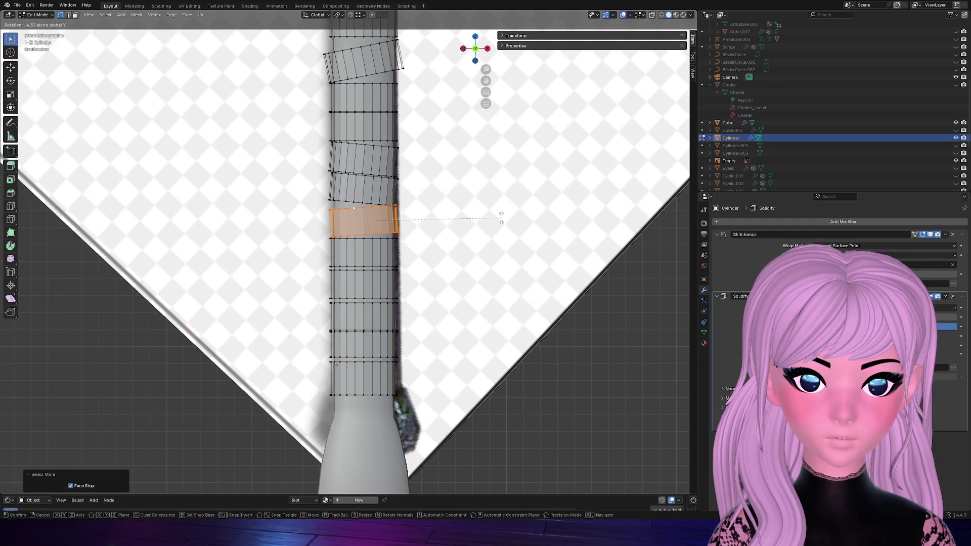
pyautogui.click(503, 220)
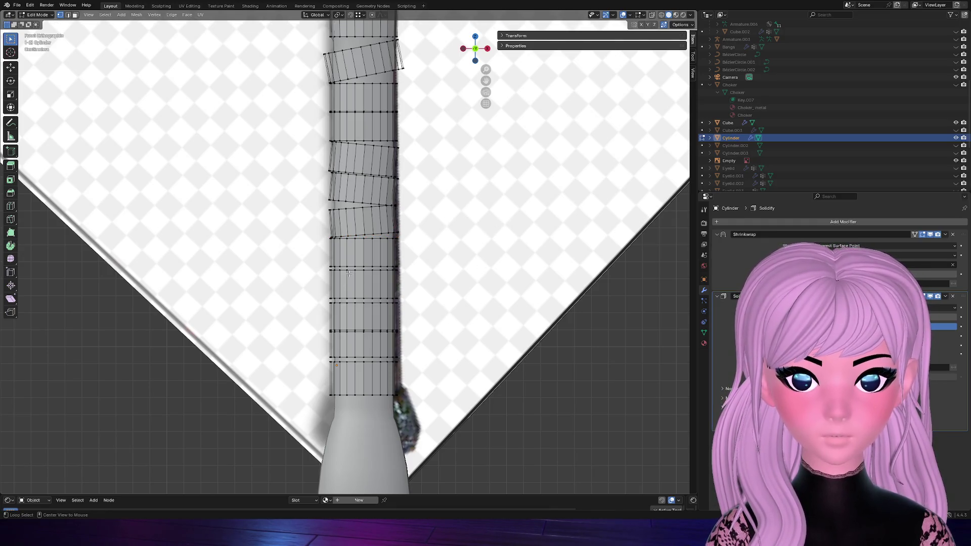
pyautogui.keyDown('alt'); pyautogui.click(340, 365); pyautogui.keyUp('alt')
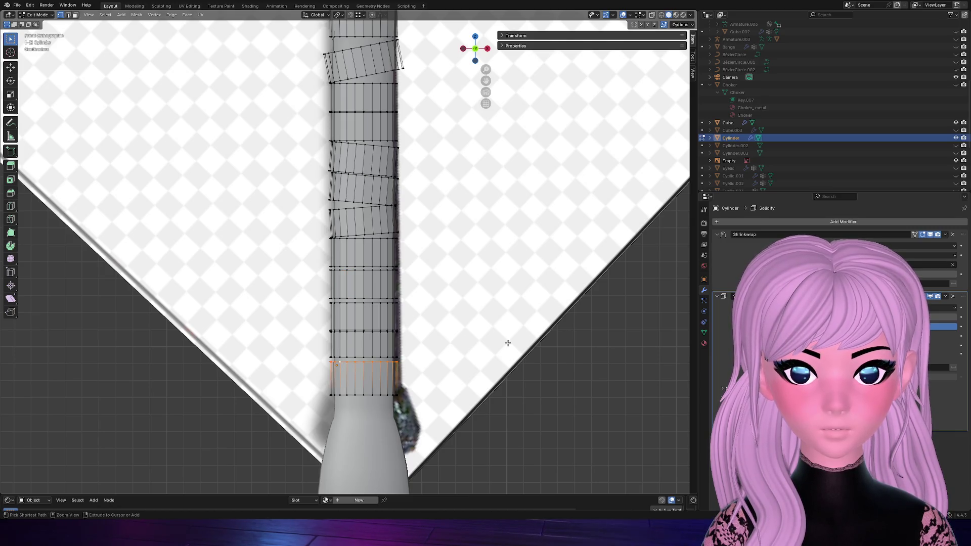
# Grow the selected loop into a face band and lower it along the handle
pyautogui.press('ctrl+KP_Add')
pyautogui.press('g')
pyautogui.press('z')
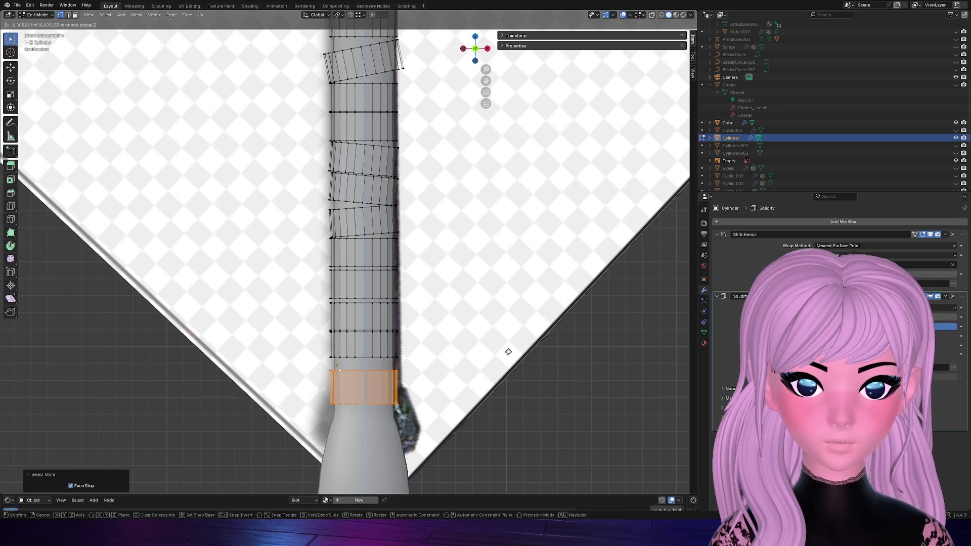
pyautogui.click(509, 354)
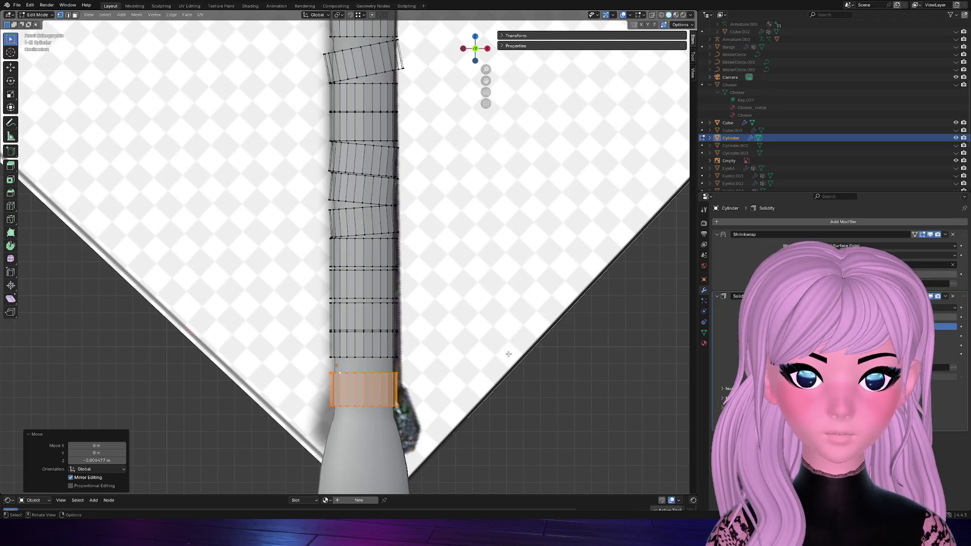
# Lower a second loop band slightly, trying a Y tilt and undoing it
pyautogui.keyDown('alt'); pyautogui.click(356, 331); pyautogui.keyUp('alt')
pyautogui.moveTo(356, 332)
pyautogui.mouseDown(button='middle')
pyautogui.moveTo(425, 318)
pyautogui.moveTo(480, 47)
pyautogui.mouseUp(button='middle')
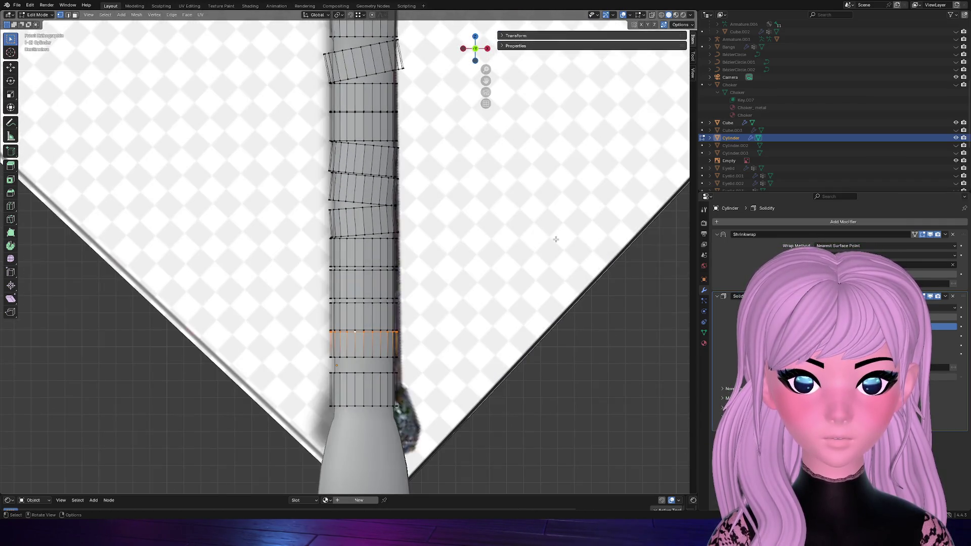
pyautogui.press('ctrl+KP_Add')
pyautogui.press('g')
pyautogui.press('z')
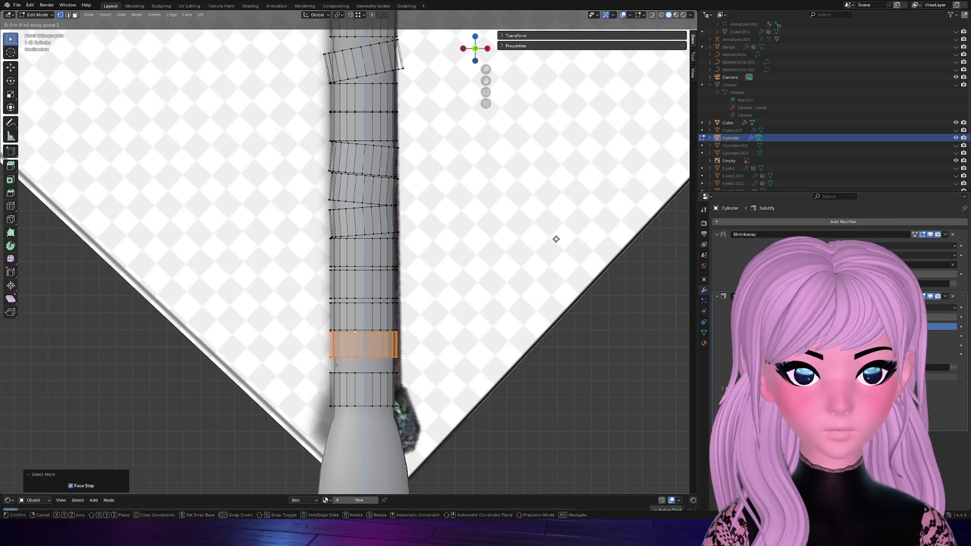
pyautogui.click(555, 243)
pyautogui.press('r')
pyautogui.press('y')
pyautogui.click(528, 261)
pyautogui.press('s')
pyautogui.press('Escape')
pyautogui.hotkey('ctrl', 'z')
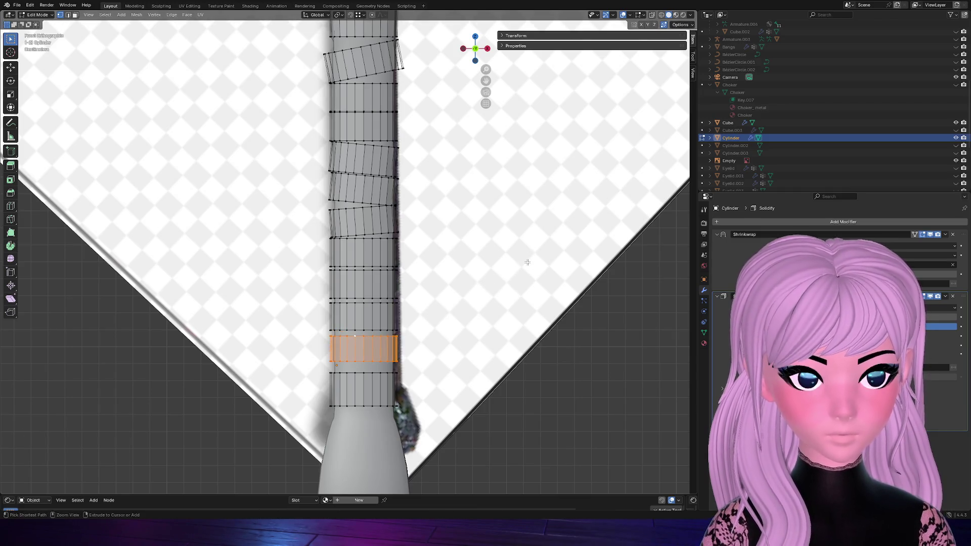
# Widen that band along X, tilt it about Y and reposition it vertically
pyautogui.press('s')
pyautogui.press('x')
pyautogui.click(555, 259)
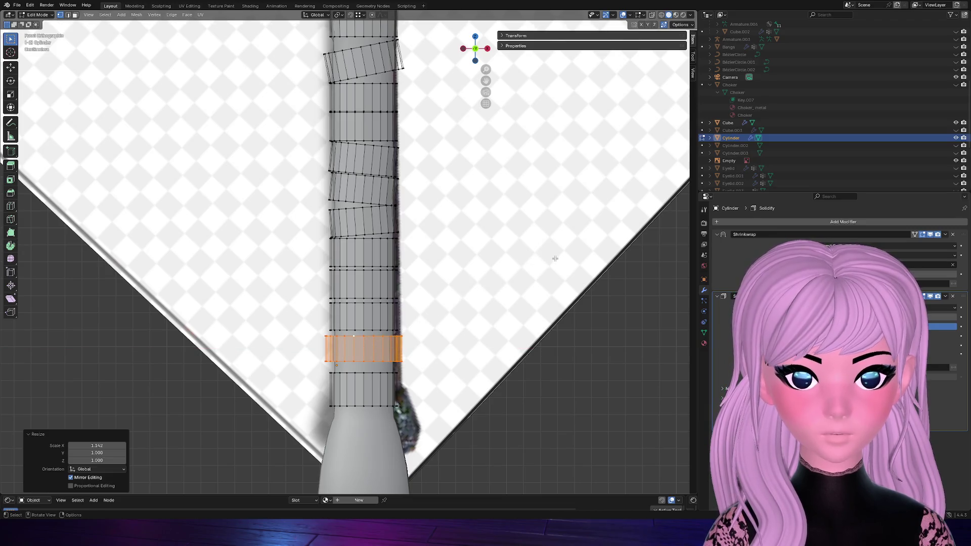
pyautogui.press('r')
pyautogui.press('y')
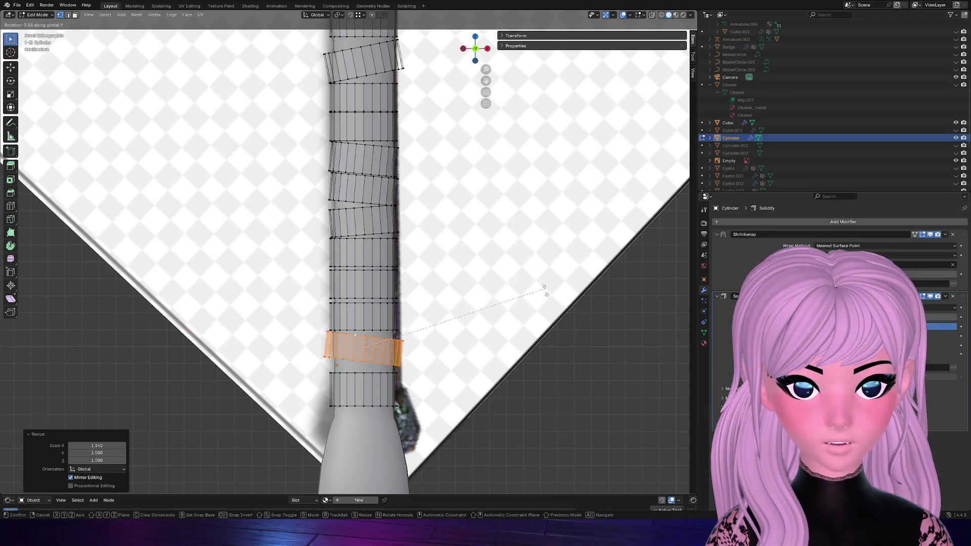
pyautogui.click(541, 317)
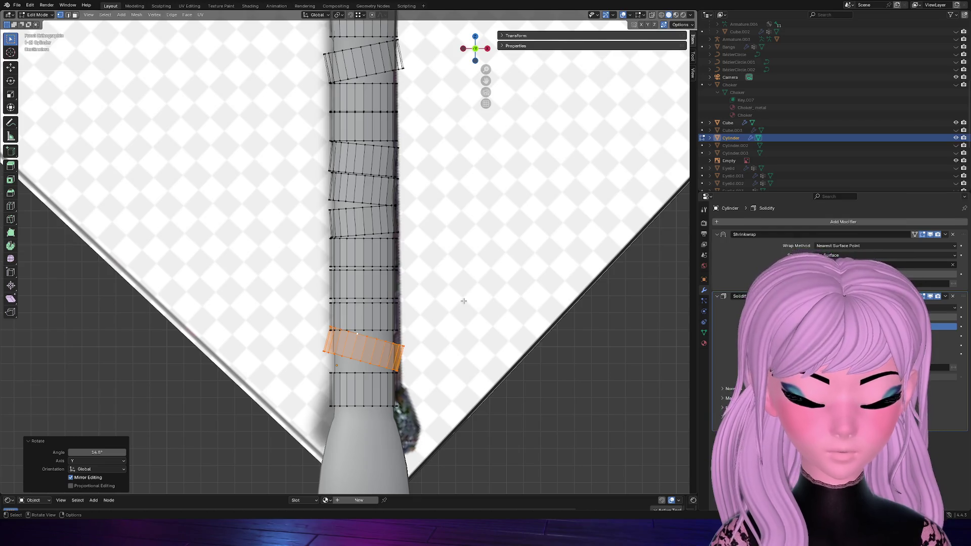
pyautogui.press('r')
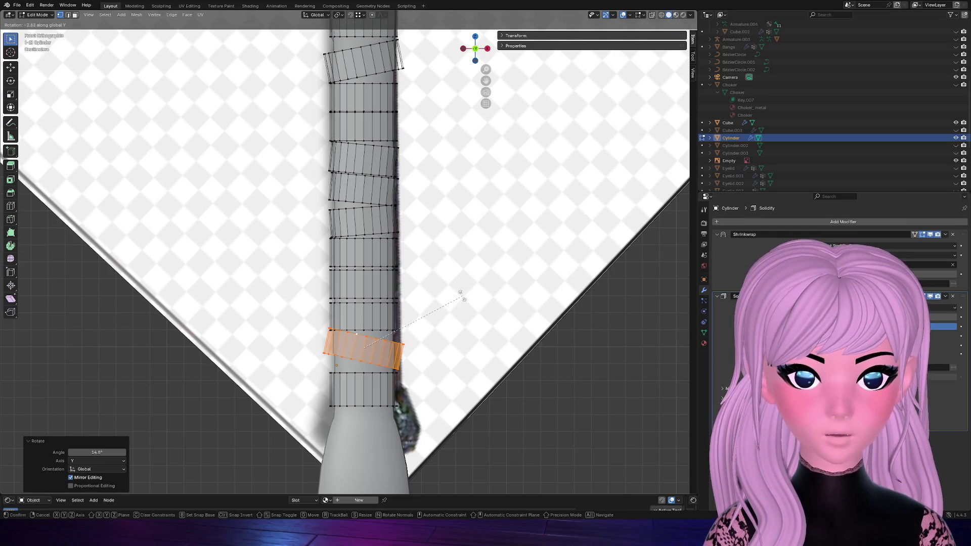
pyautogui.click(461, 295)
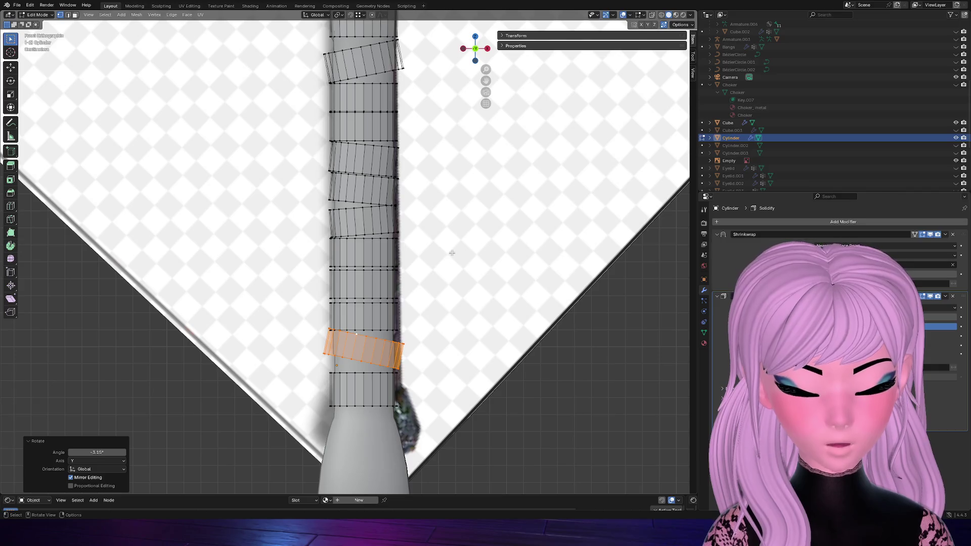
pyautogui.press('g')
pyautogui.press('z')
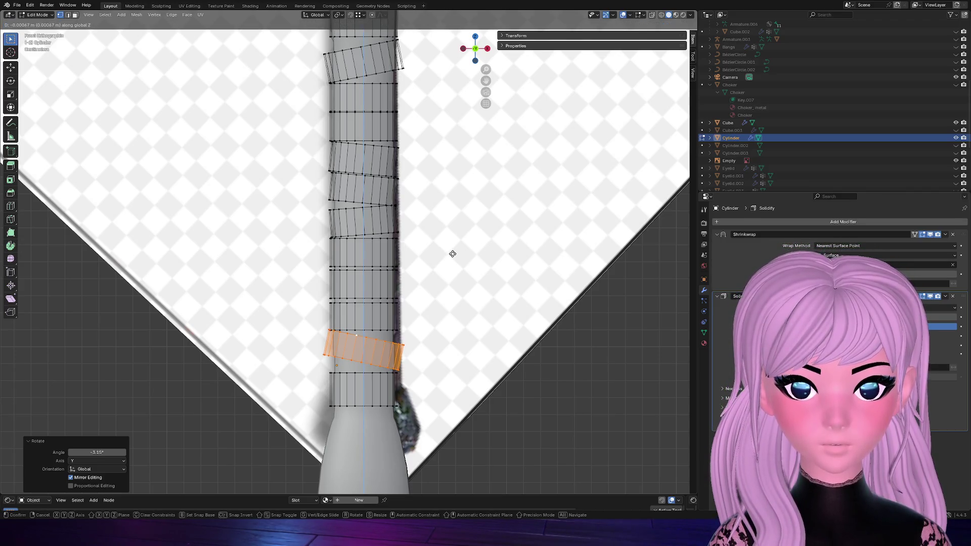
pyautogui.click(451, 255)
pyautogui.click(489, 300)
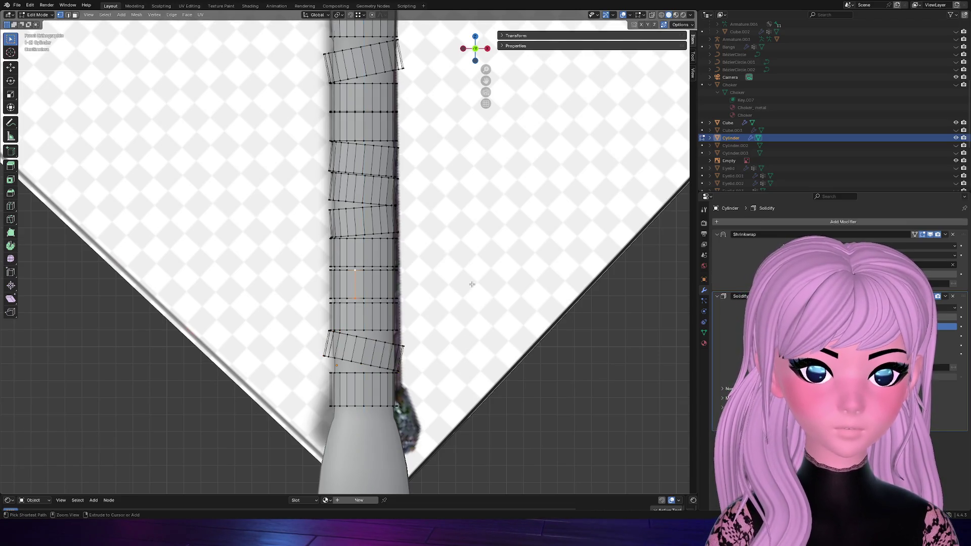
# Tilt a third face band about Y, then return to Object Mode with nothing selected
pyautogui.press('ctrl+KP_Add')
pyautogui.press('ctrl+KP_Add')
pyautogui.press('ctrl+KP_Add')
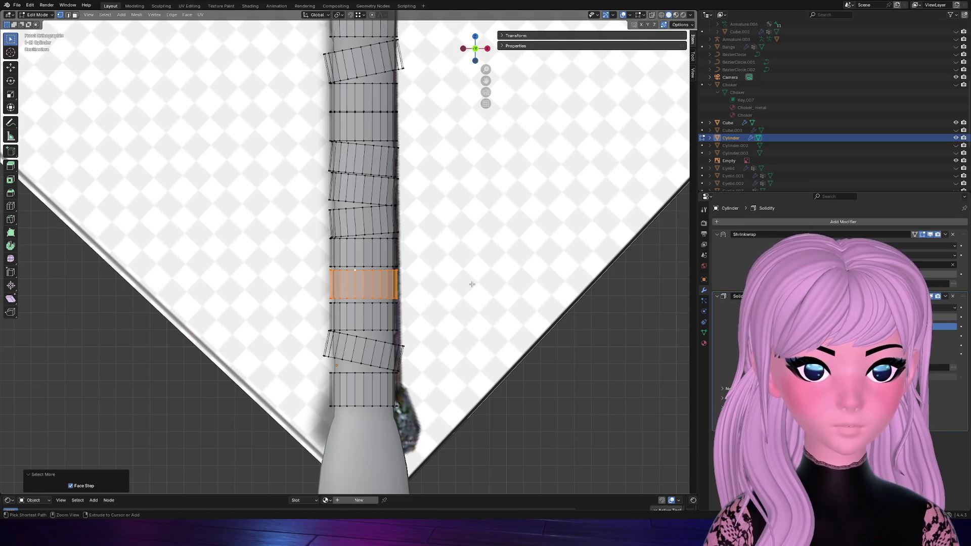
pyautogui.press('r')
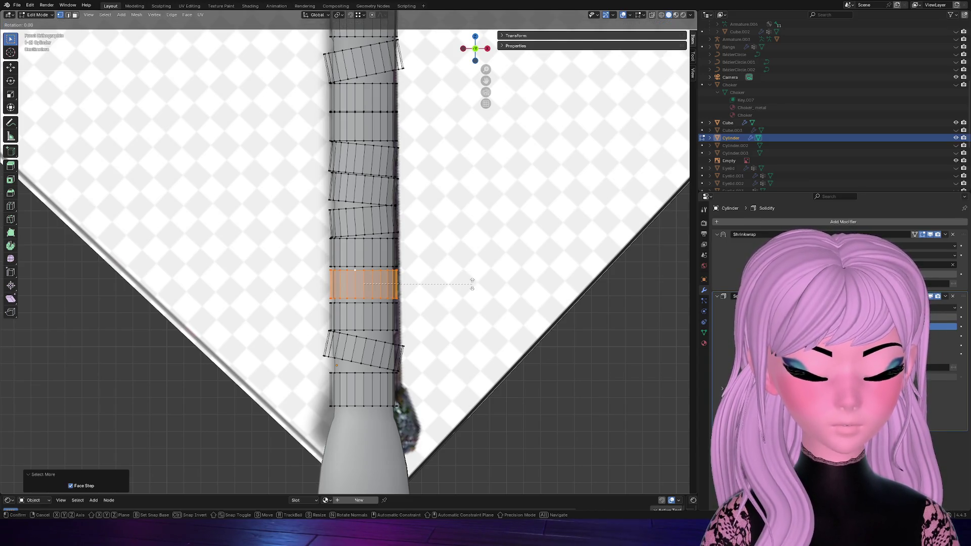
pyautogui.press('y')
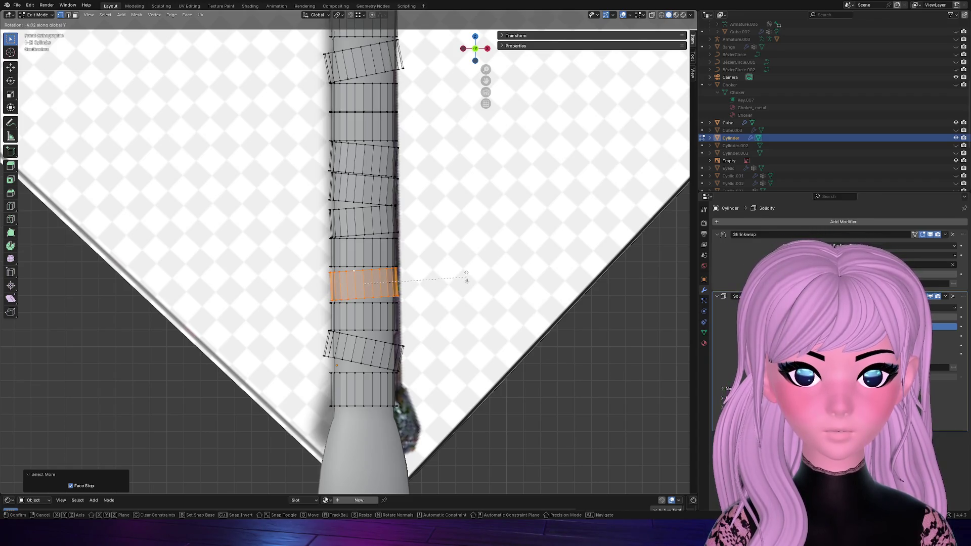
pyautogui.click(464, 297)
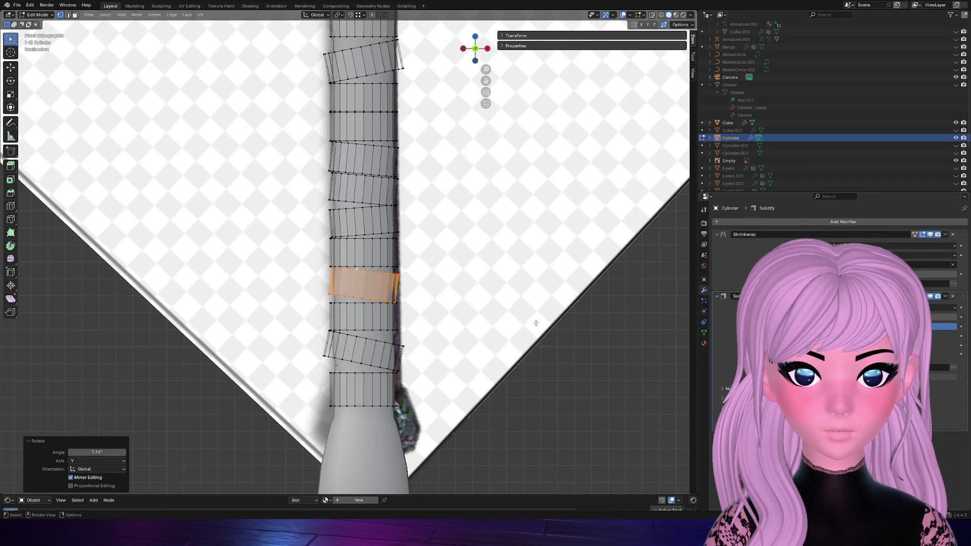
pyautogui.press('Tab')
pyautogui.scroll(-3, 516, 356)
pyautogui.click(495, 373)
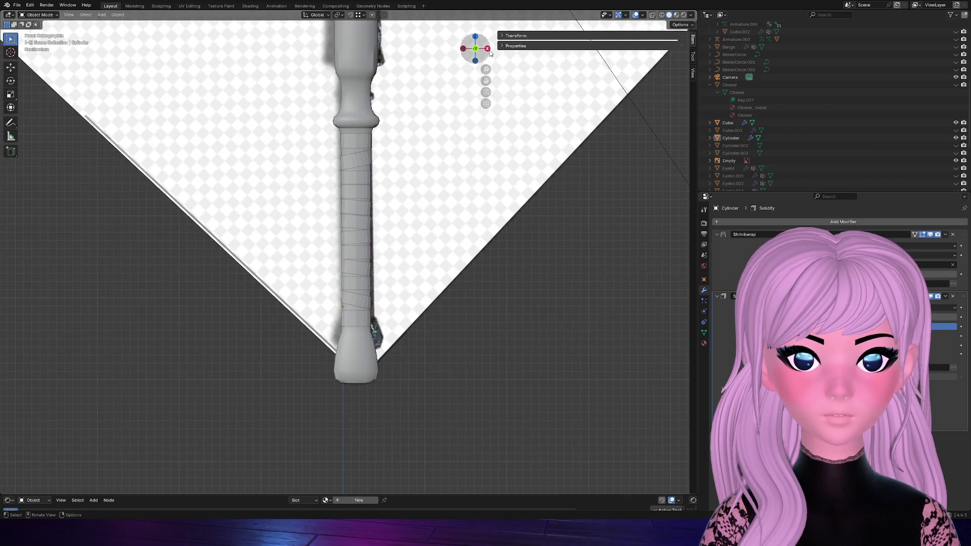
# Shade the wrapped handle cylinder smooth, then apply Shade Auto Smooth to it
pyautogui.moveTo(495, 373)
pyautogui.mouseDown(button='middle')
pyautogui.moveTo(317, 276)
pyautogui.moveTo(364, 205)
pyautogui.mouseUp(button='middle')
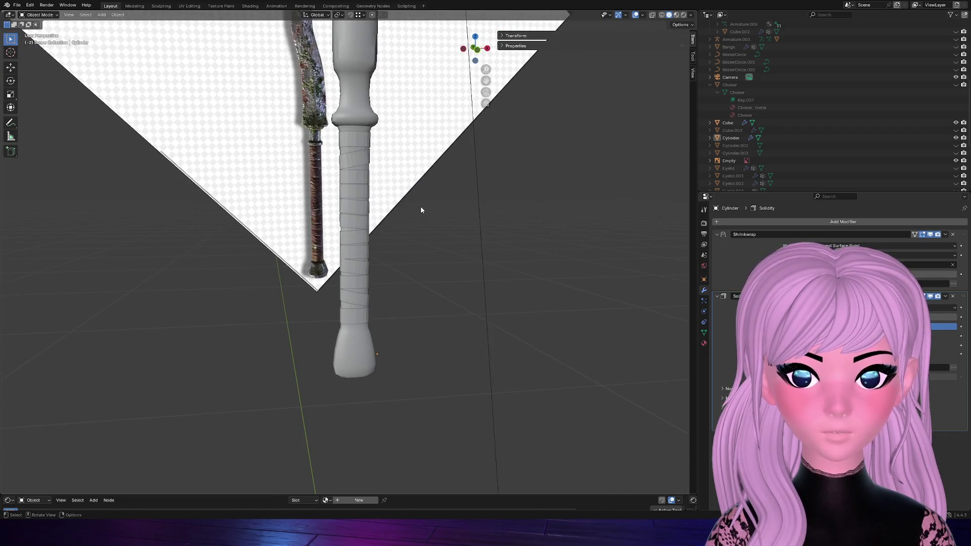
pyautogui.click(366, 196)
pyautogui.rightClick(364, 233)
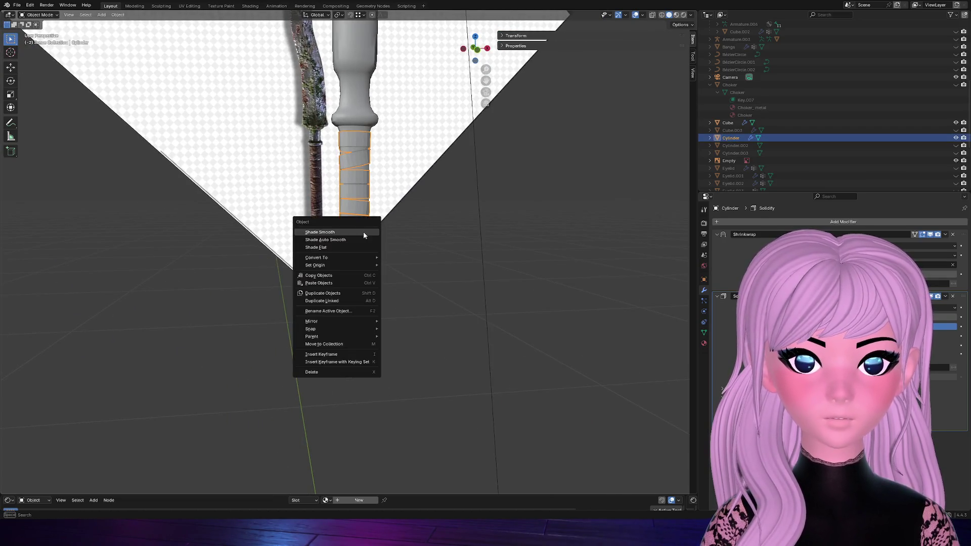
pyautogui.click(354, 236)
pyautogui.scroll(2, 399, 271)
pyautogui.scroll(3, 398, 272)
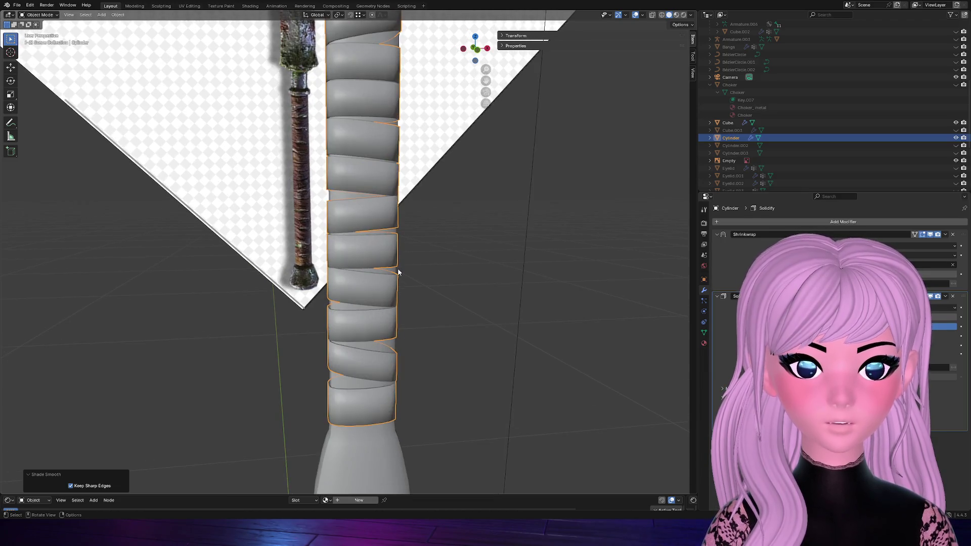
pyautogui.rightClick(370, 259)
pyautogui.click(355, 265)
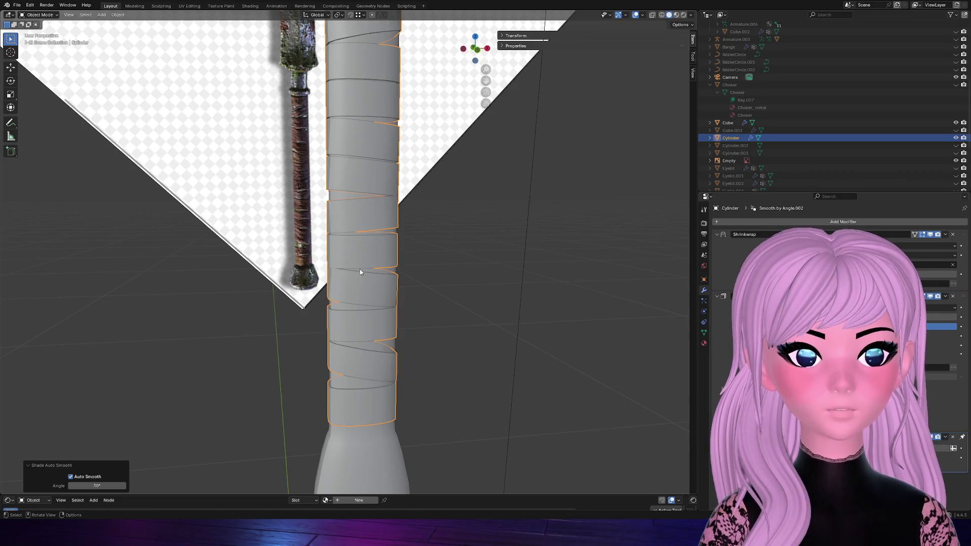
pyautogui.scroll(-2, 361, 278)
pyautogui.scroll(-3, 417, 269)
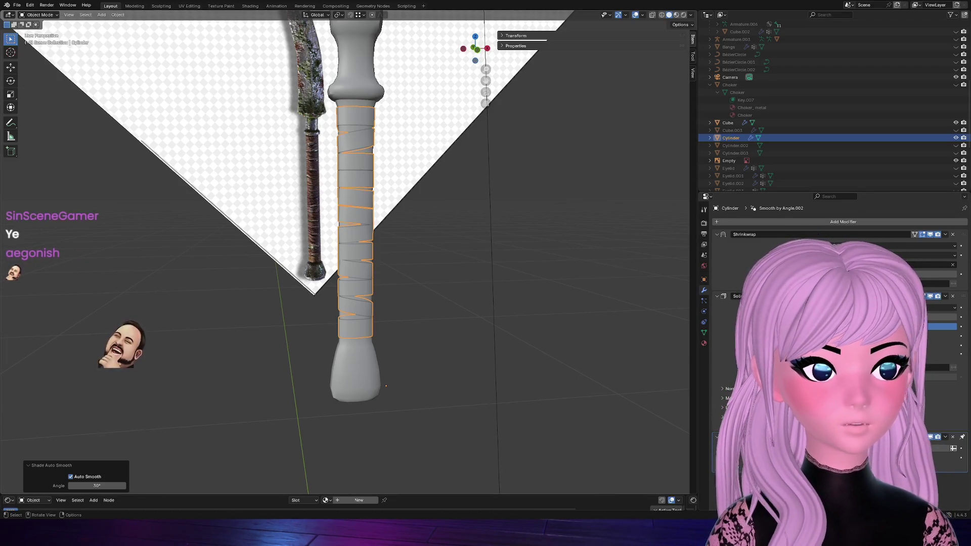
# Dismiss the auto-smooth redo panel and enter Edit Mode on the wrap cylinder
pyautogui.click(373, 182)
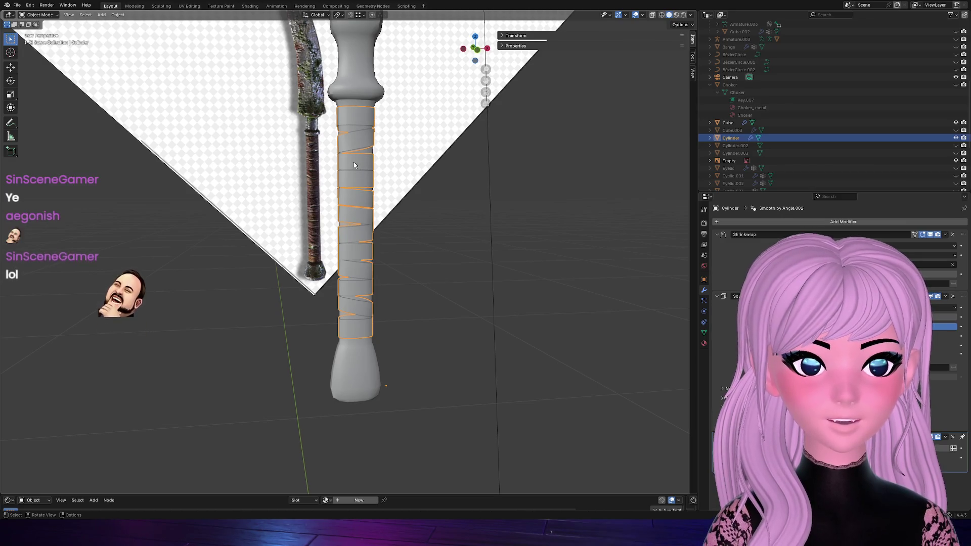
pyautogui.press('Tab')
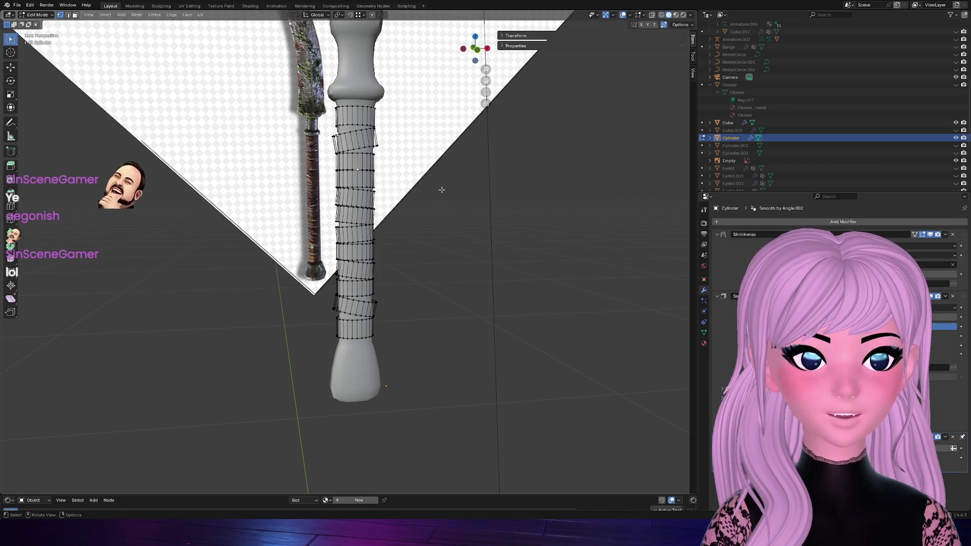
# Select a middle wrap band and tilt it about -2.4° around Y in front view
pyautogui.press('KP_Decimal')
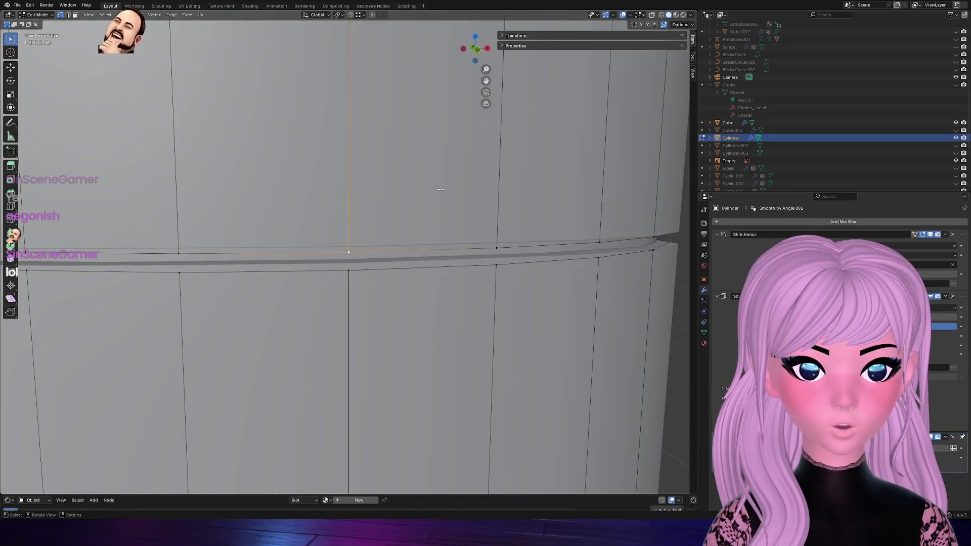
pyautogui.scroll(-4, 429, 196)
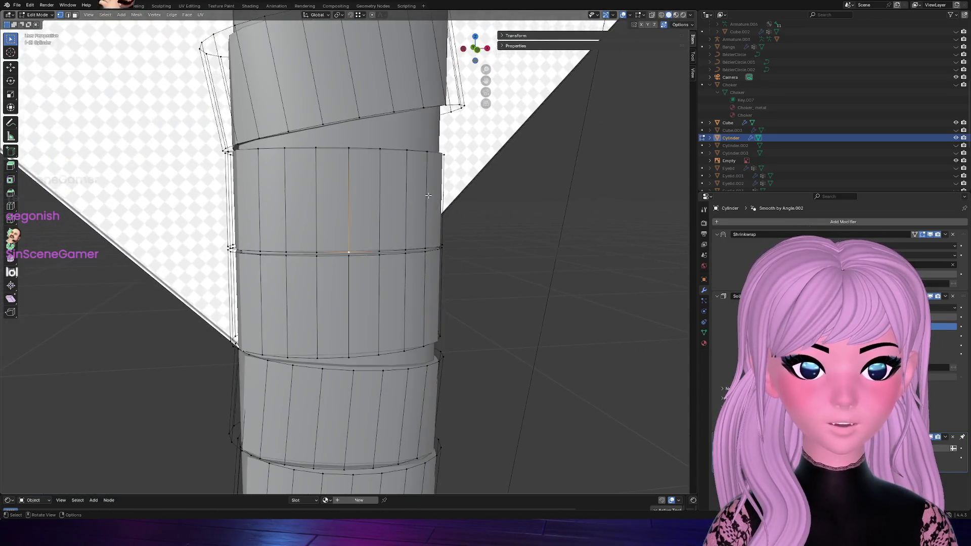
pyautogui.keyDown('ctrl'); pyautogui.click(425, 163); pyautogui.keyUp('ctrl')
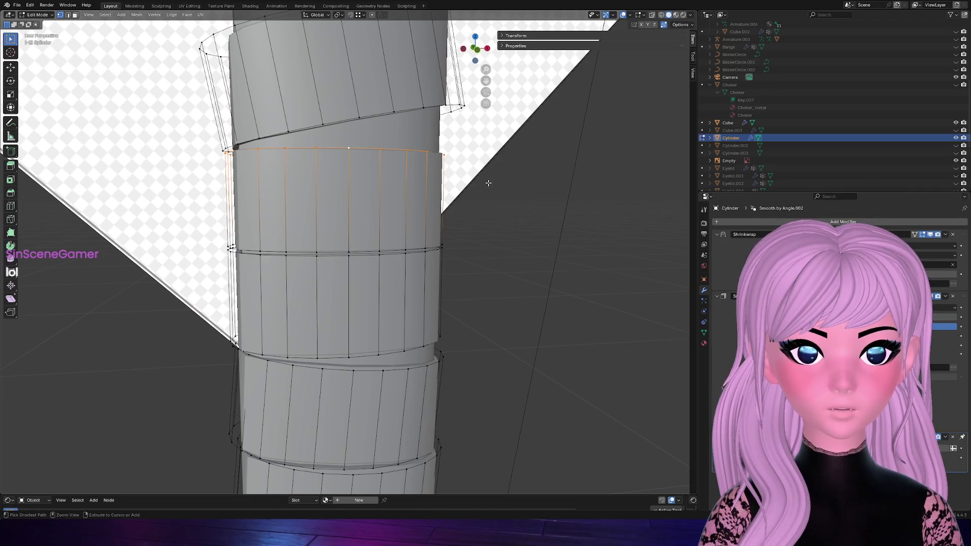
pyautogui.press('ctrl+KP_Add')
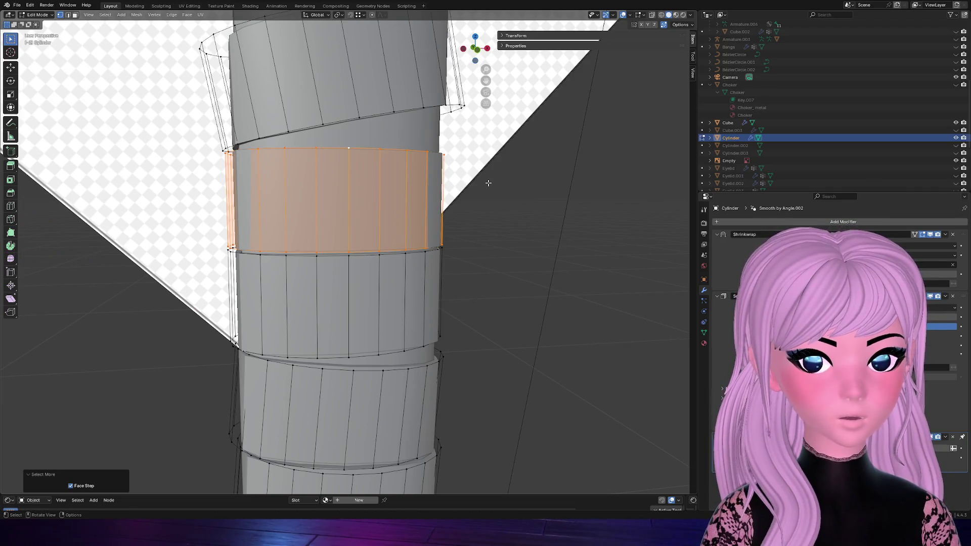
pyautogui.click(480, 50)
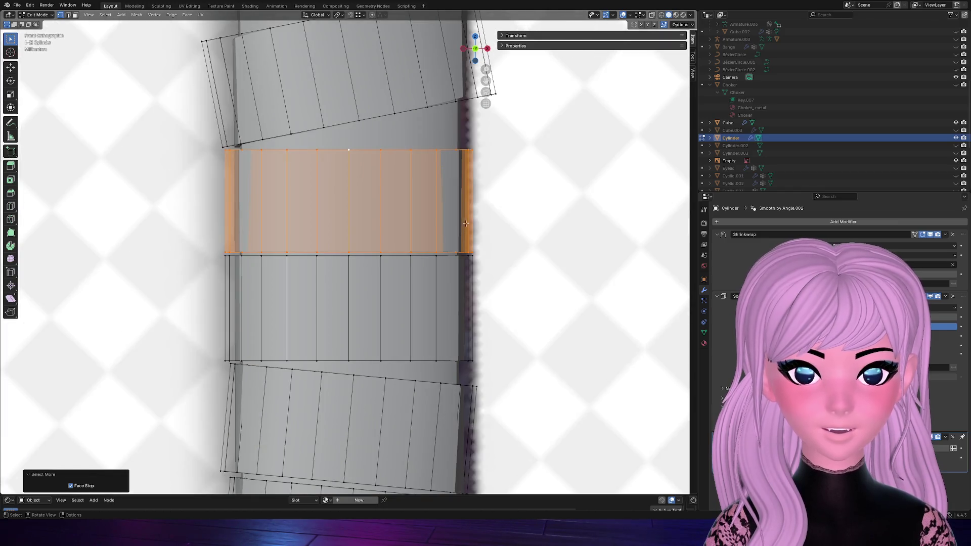
pyautogui.scroll(-3, 466, 222)
pyautogui.press('r')
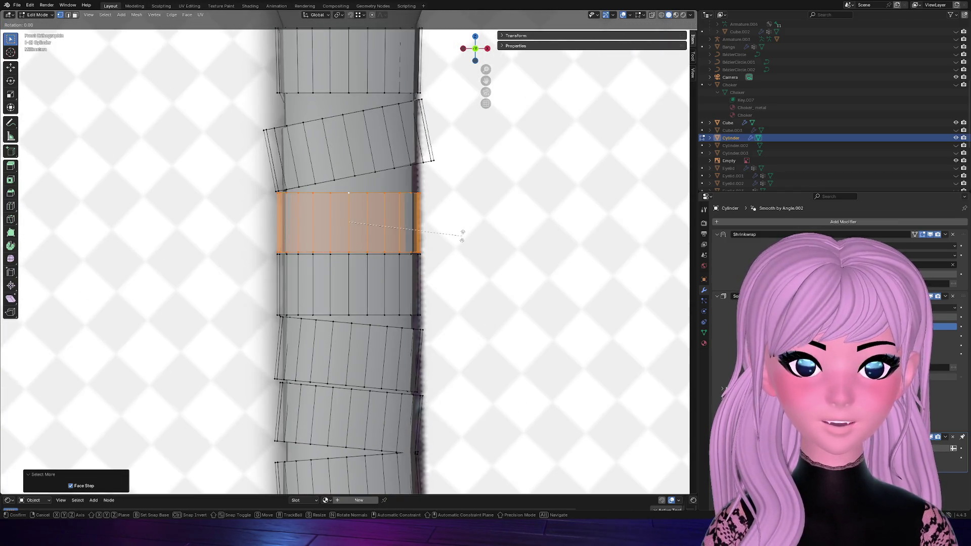
pyautogui.press('y')
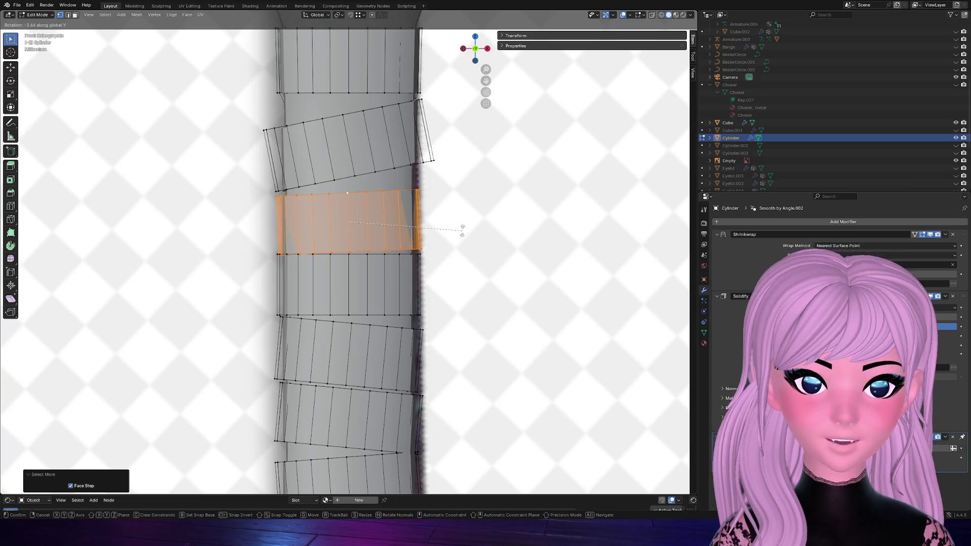
pyautogui.click(461, 228)
# Nudge the tilted band up along Z and return to Object Mode
pyautogui.press('g')
pyautogui.press('z')
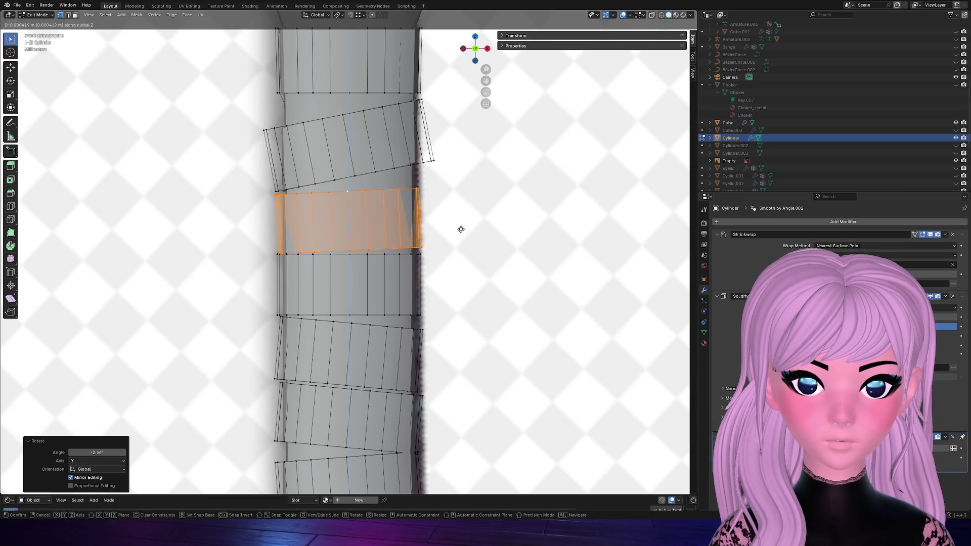
pyautogui.click(459, 228)
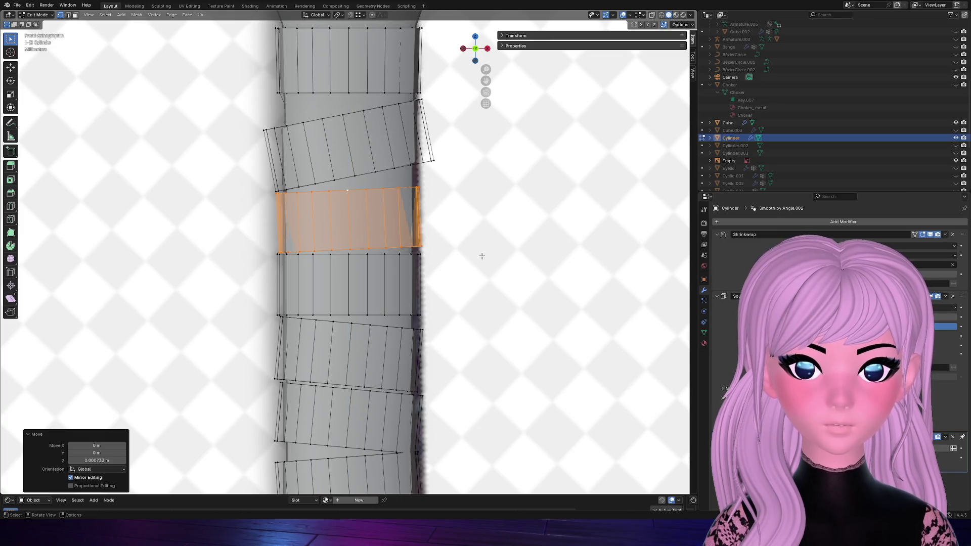
pyautogui.press('Tab')
pyautogui.click(367, 281)
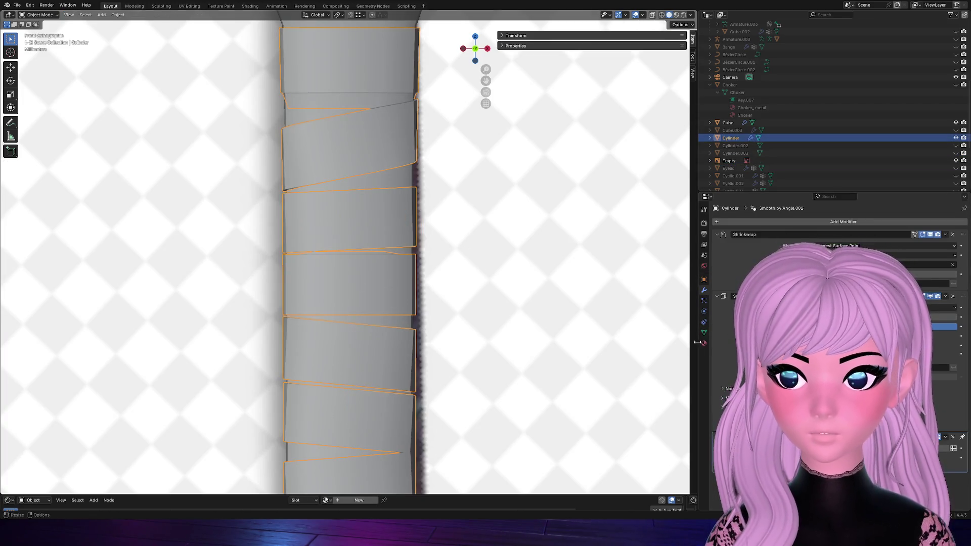
# Rename the Cylinder object to wrap_lether in the Outliner
pyautogui.click(704, 343)
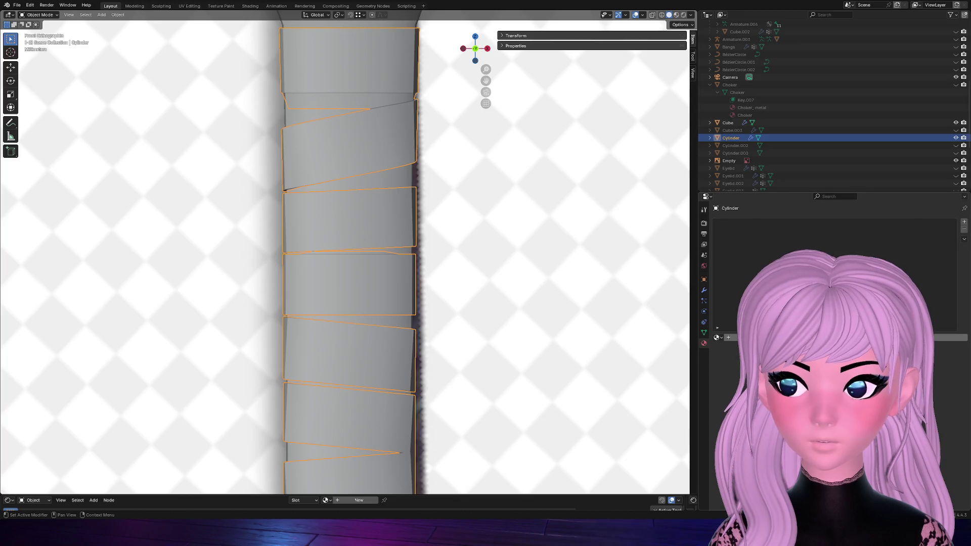
pyautogui.doubleClick(733, 139)
pyautogui.scroll(-2, 724, 138)
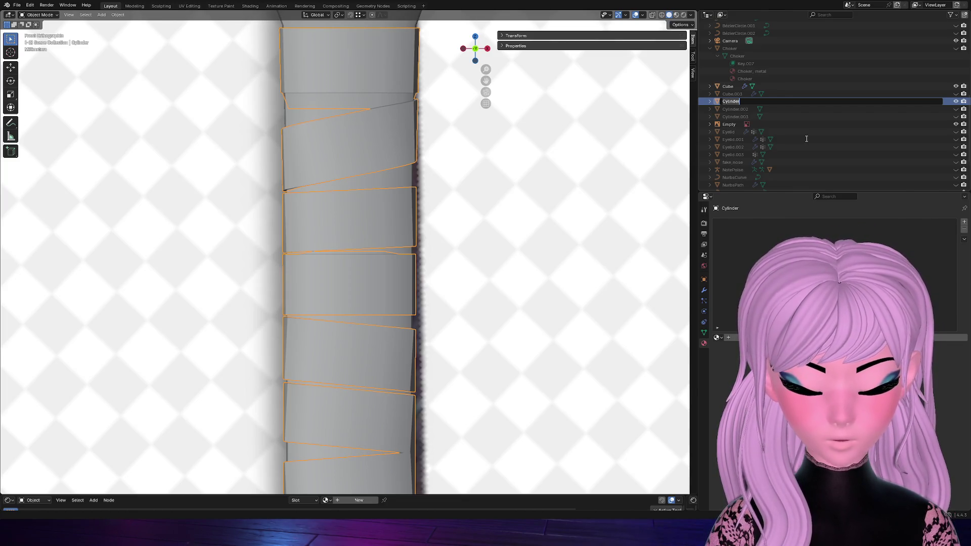
pyautogui.write('wrap')
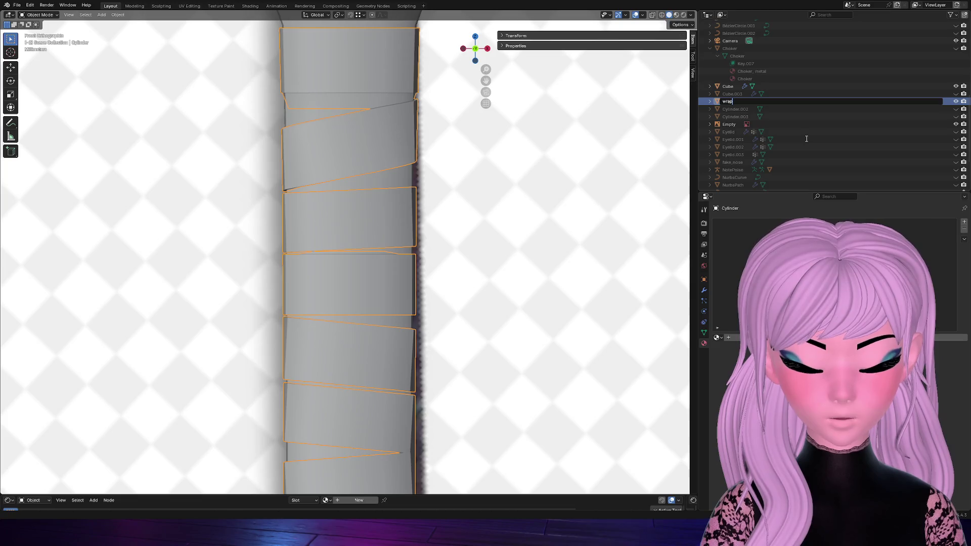
pyautogui.write('_leather')
pyautogui.press('Return')
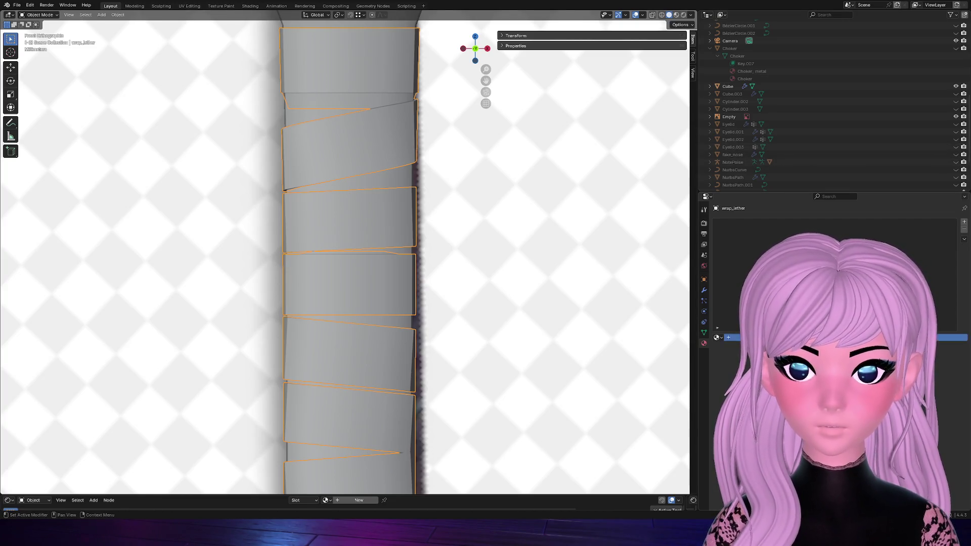
# Create a new material for the wrap and name it lether
pyautogui.click(732, 338)
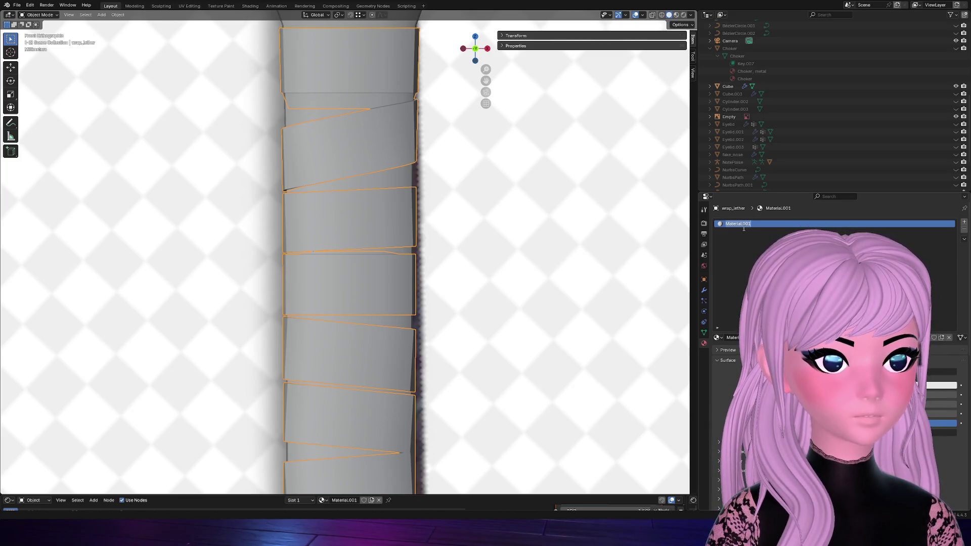
pyautogui.press('BackSpace')
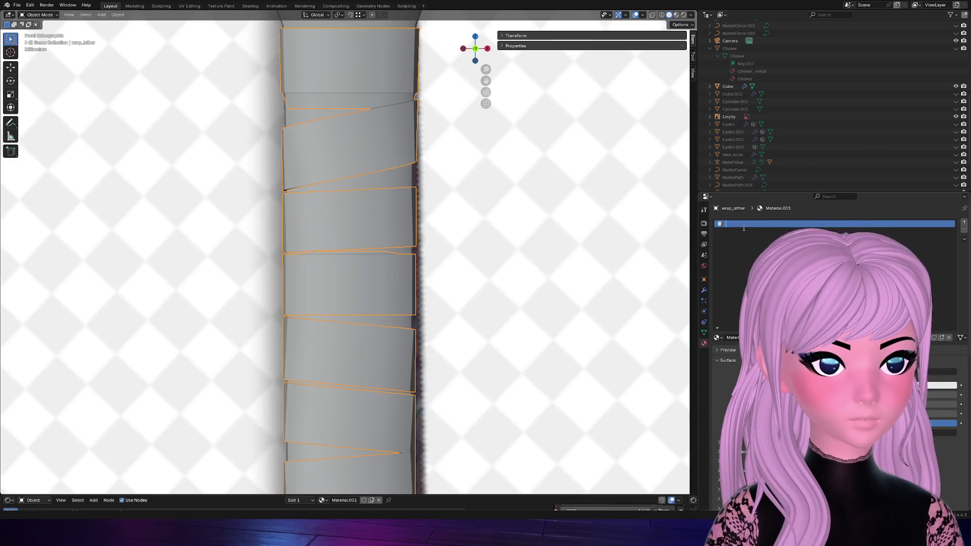
pyautogui.write('w')
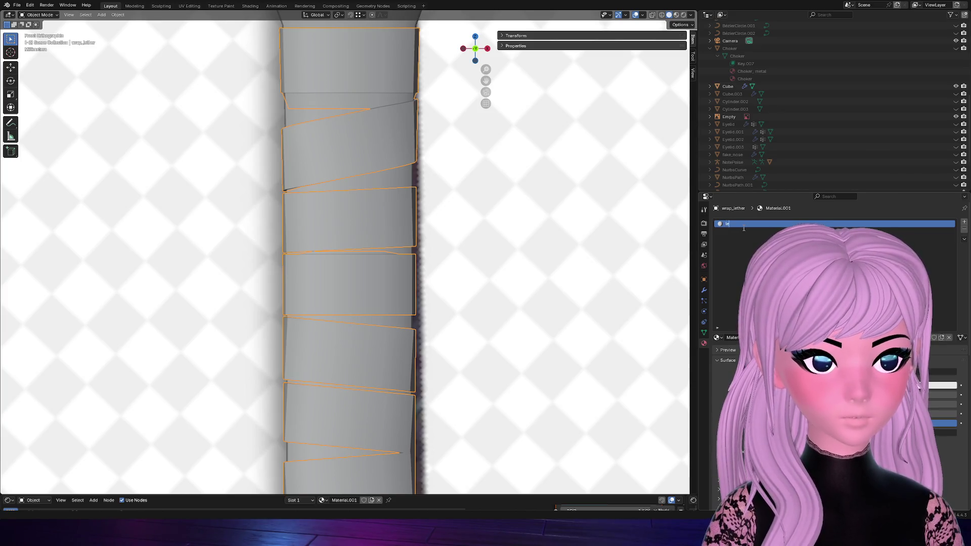
pyautogui.write('ether')
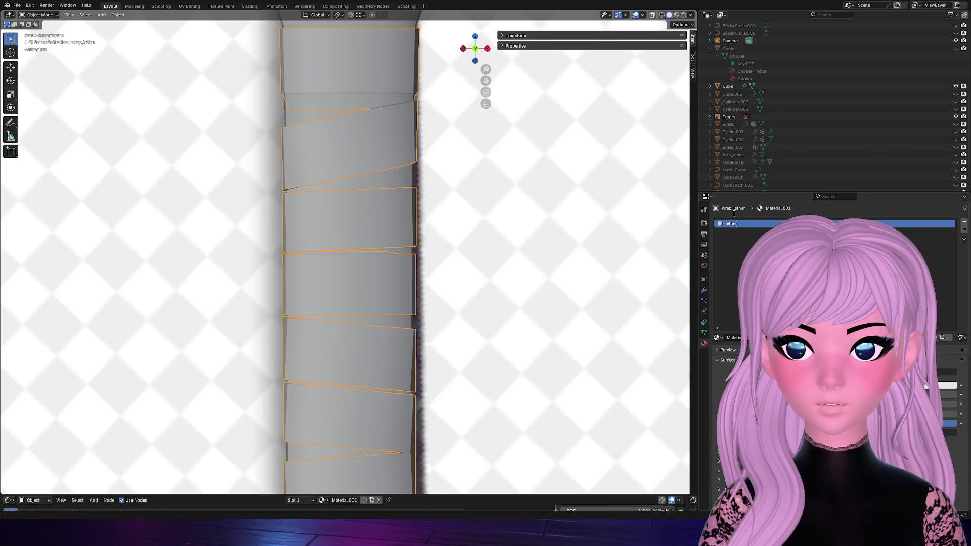
pyautogui.press('Return')
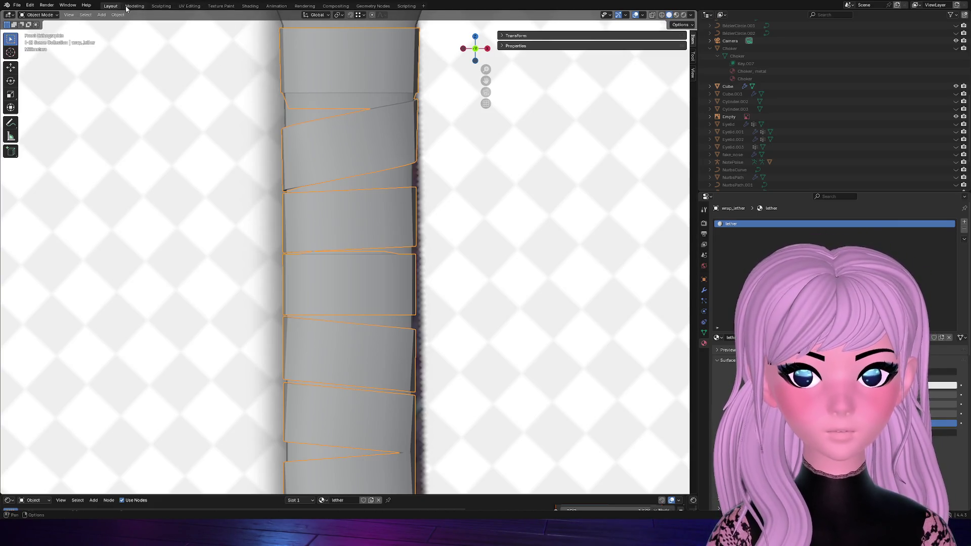
# Feed the leather image into the lether material's base colour and preview materials
pyautogui.moveTo(409, 495); pyautogui.dragTo(404, 277)
pyautogui.press('Tab')
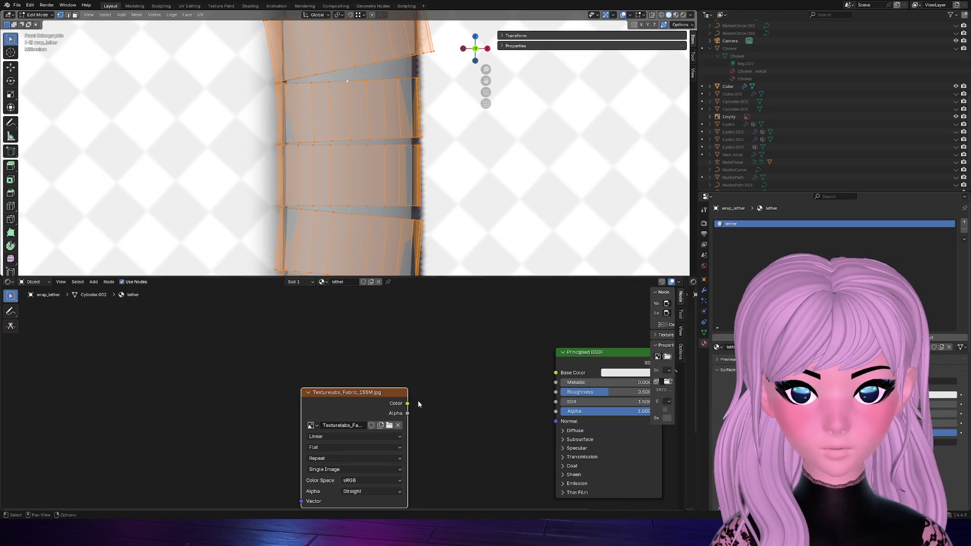
pyautogui.moveTo(408, 404); pyautogui.dragTo(556, 373)
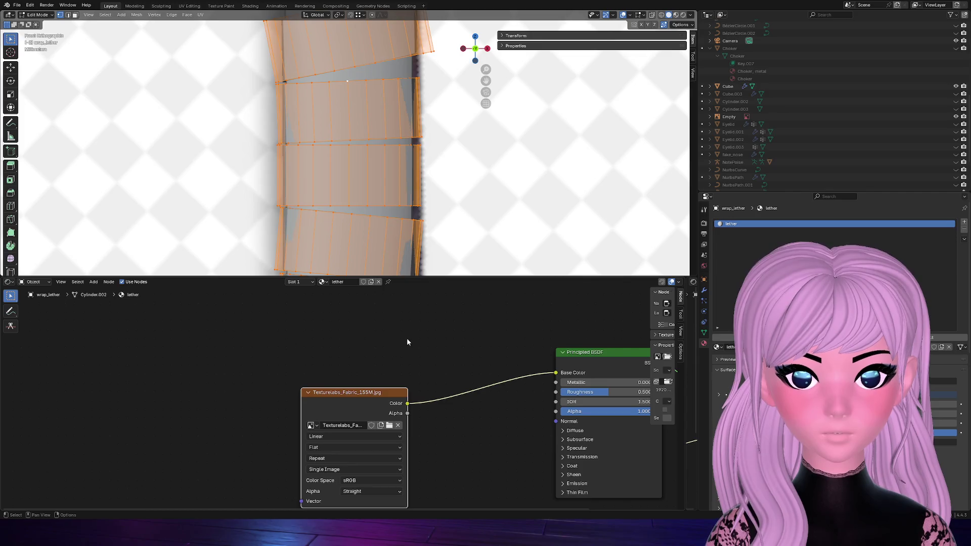
pyautogui.press('Tab')
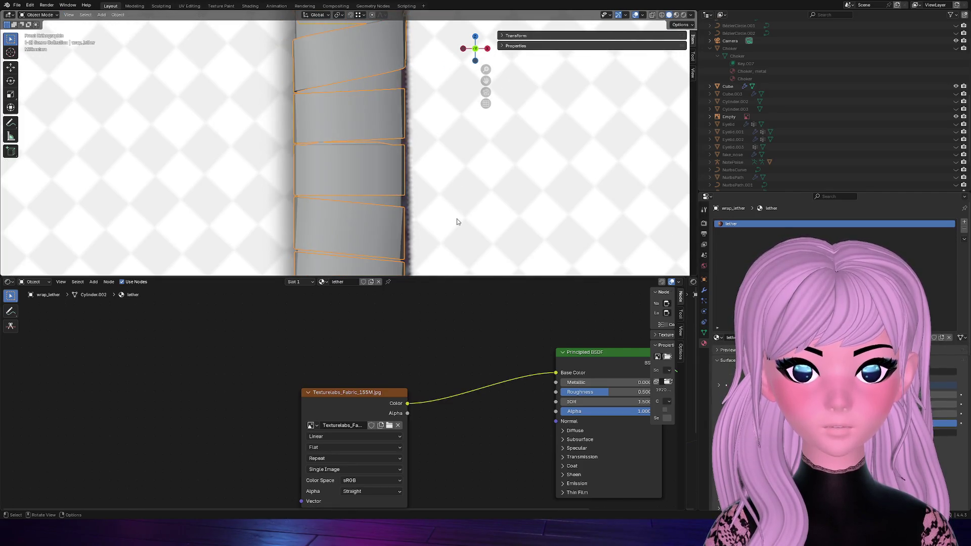
pyautogui.press('Tab')
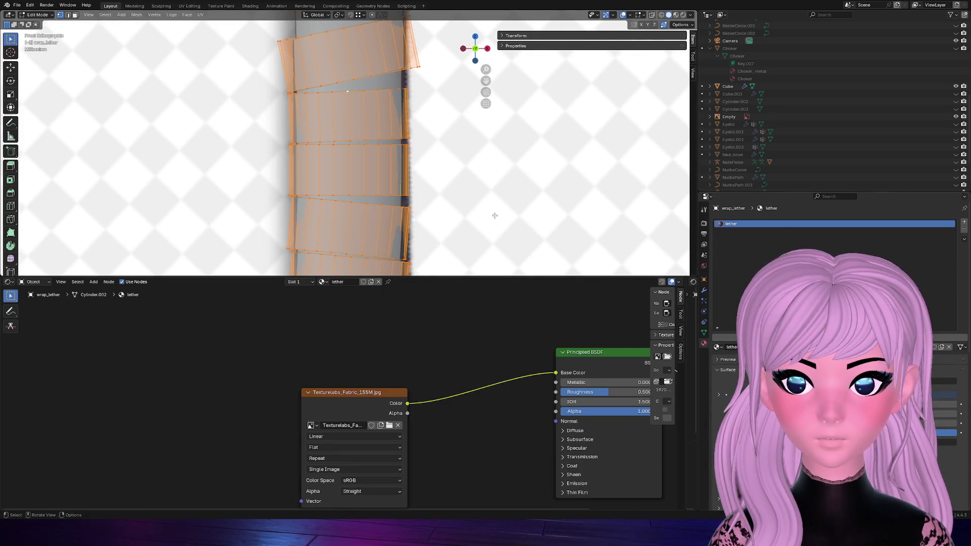
pyautogui.click(675, 16)
# Select every face of the wrap mesh and switch to the UV Editing workspace
pyautogui.click(530, 195)
pyautogui.scroll(-4, 466, 193)
pyautogui.scroll(2, 465, 192)
pyautogui.scroll(2, 466, 193)
pyautogui.scroll(1, 467, 192)
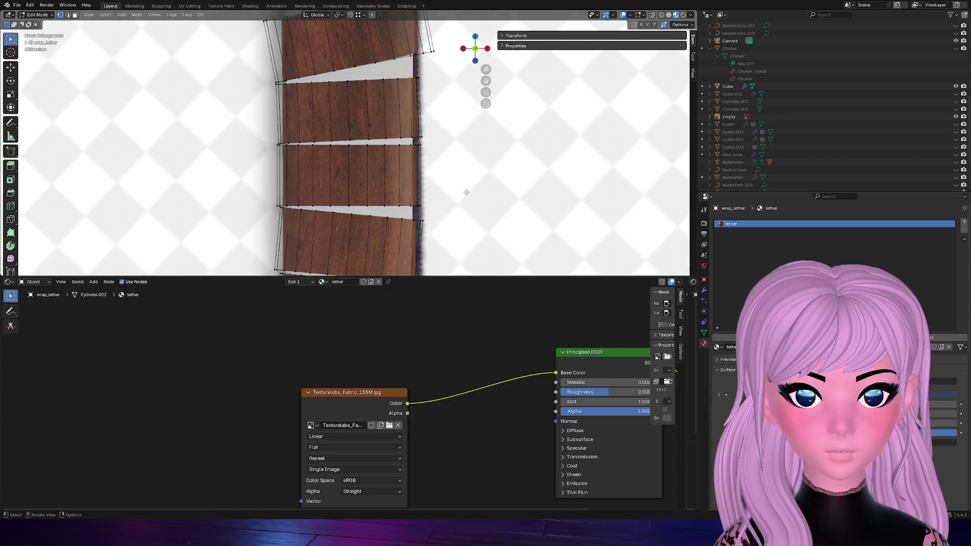
pyautogui.scroll(-4, 462, 194)
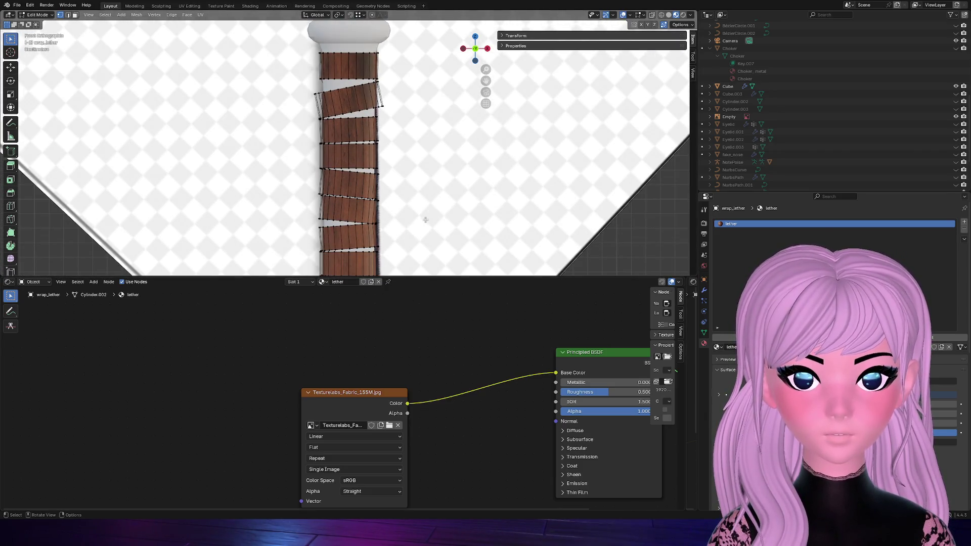
pyautogui.press('a')
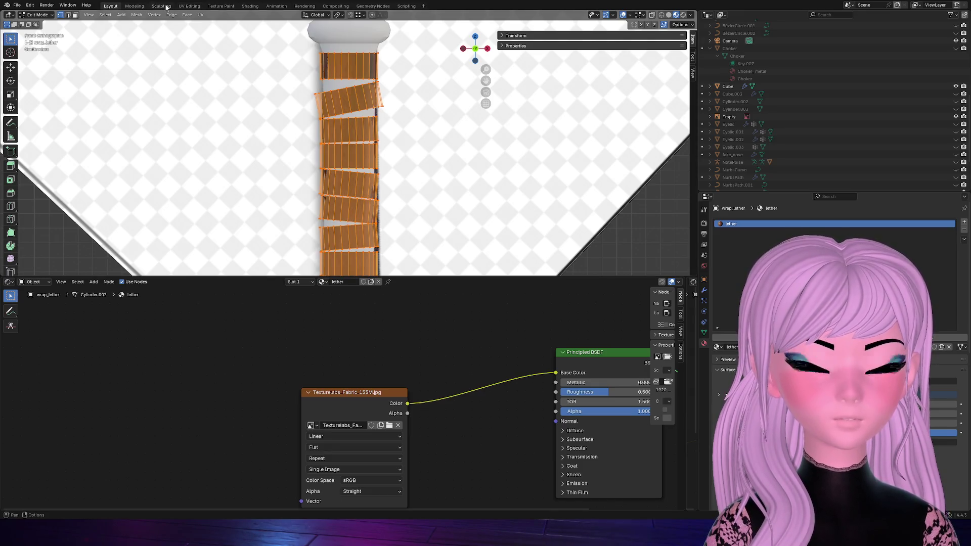
pyautogui.click(189, 5)
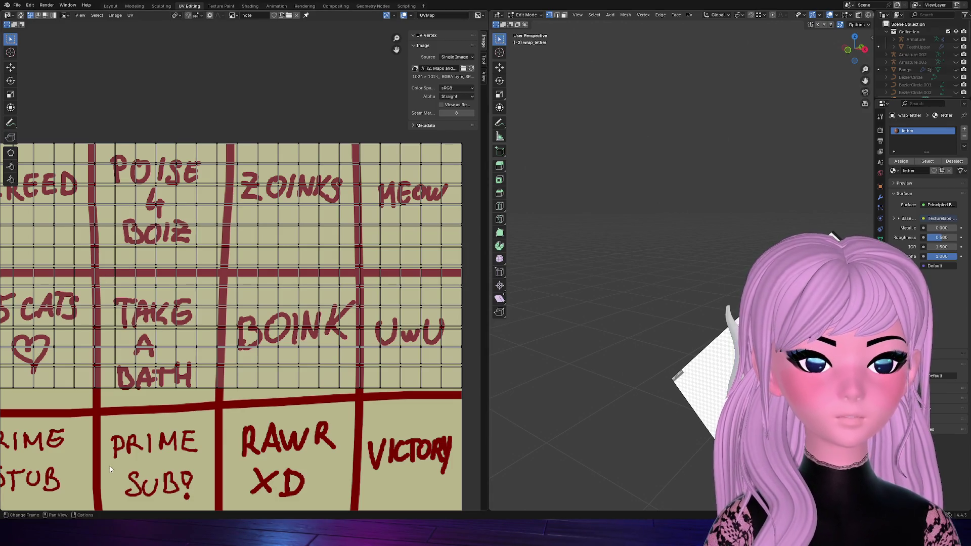
# Browse the UV editor's image list searching 'lea', cancel, and return to Layout
pyautogui.click(110, 5)
pyautogui.press('Tab')
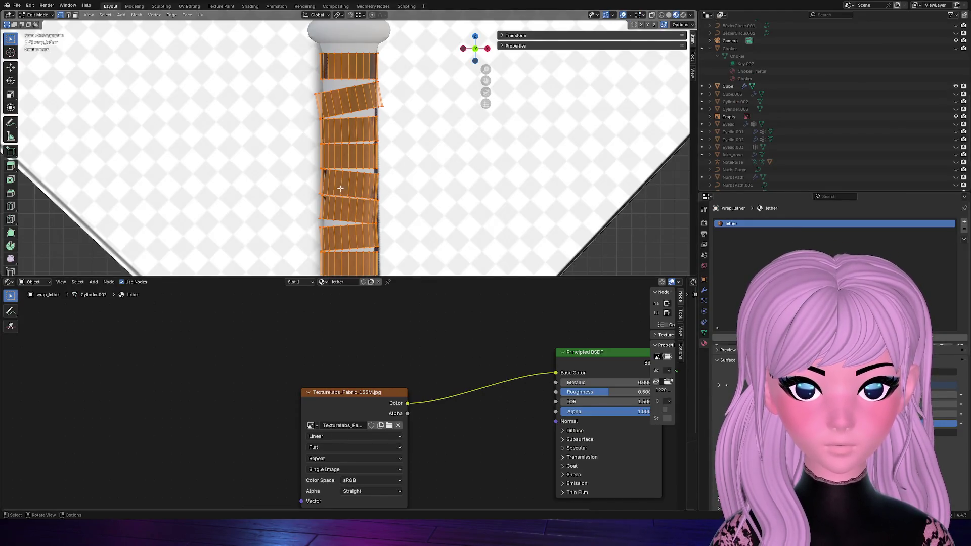
pyautogui.click(189, 6)
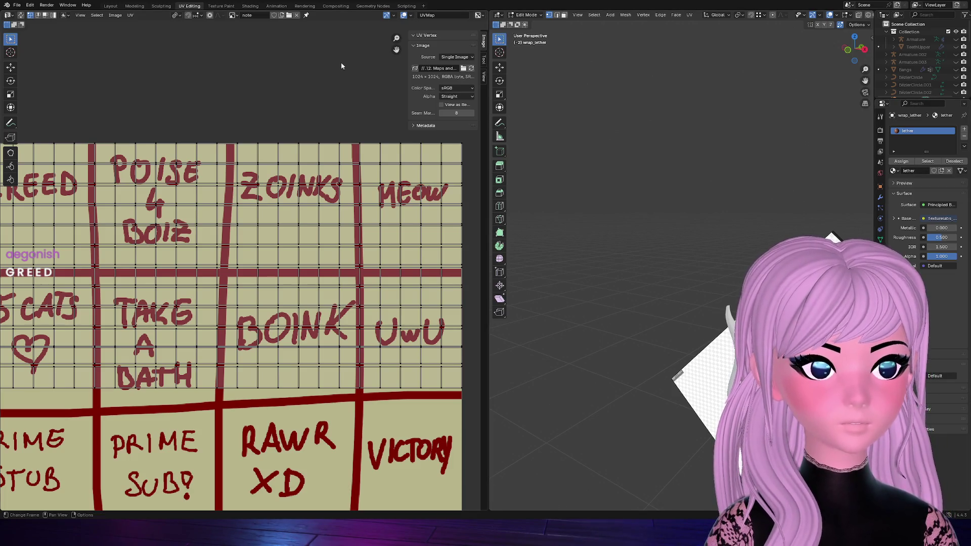
pyautogui.click(234, 16)
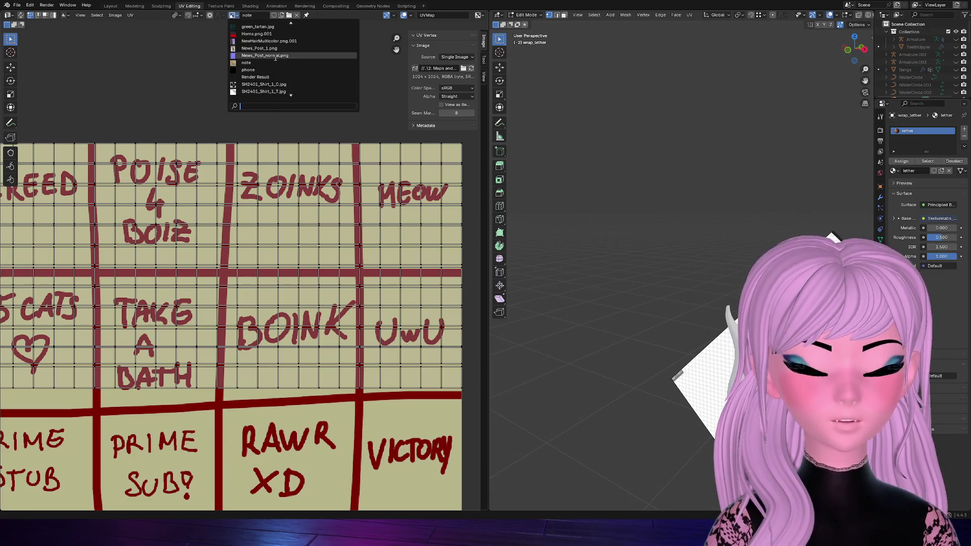
pyautogui.write('l')
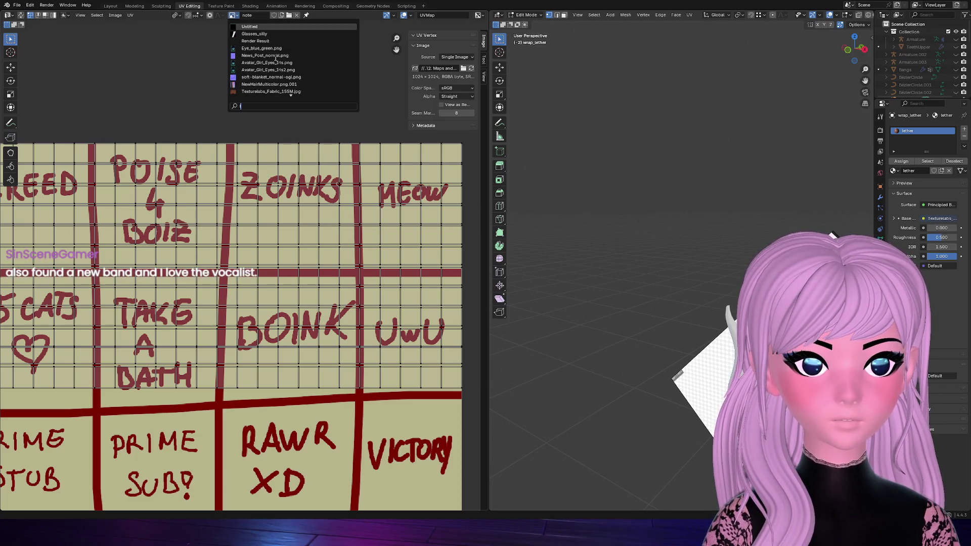
pyautogui.write('e')
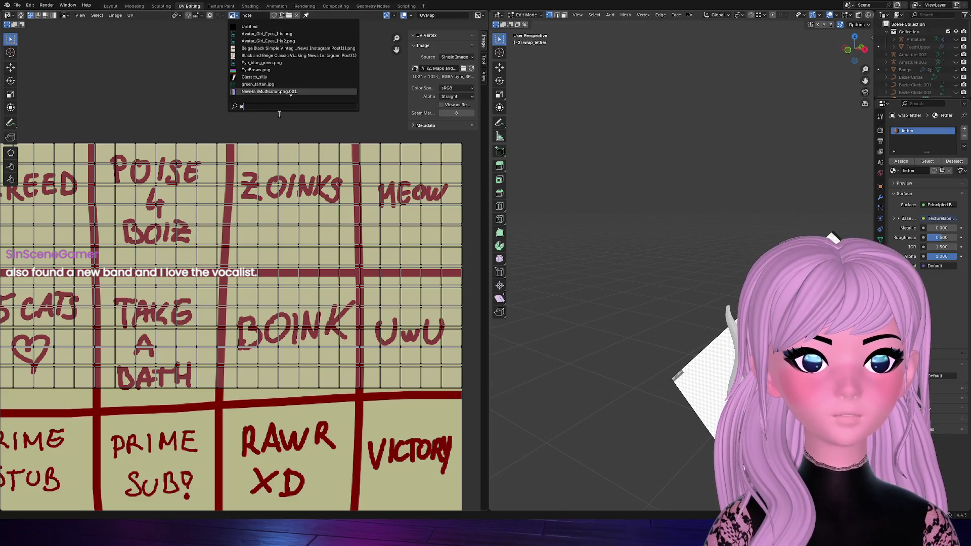
pyautogui.write('a')
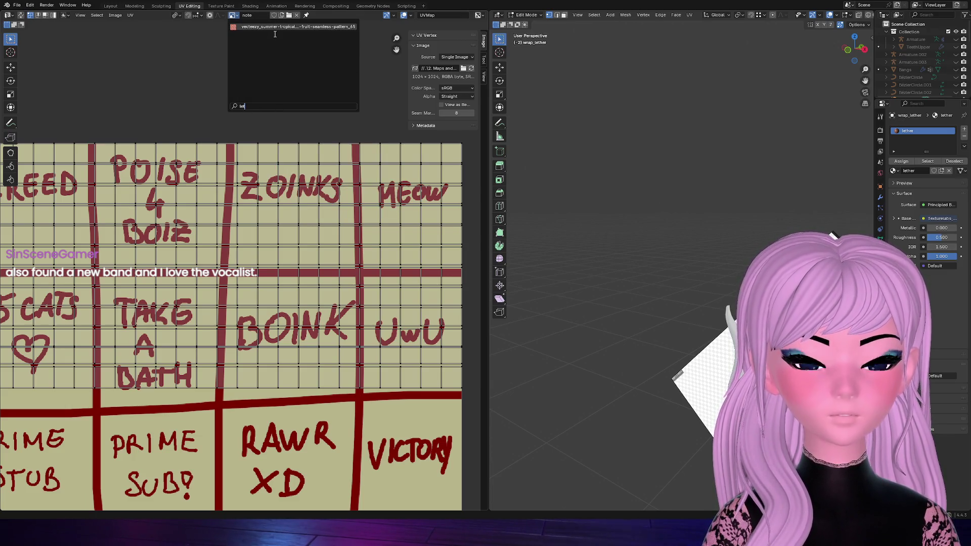
pyautogui.press('BackSpace')
pyautogui.press('BackSpace')
pyautogui.press('BackSpace')
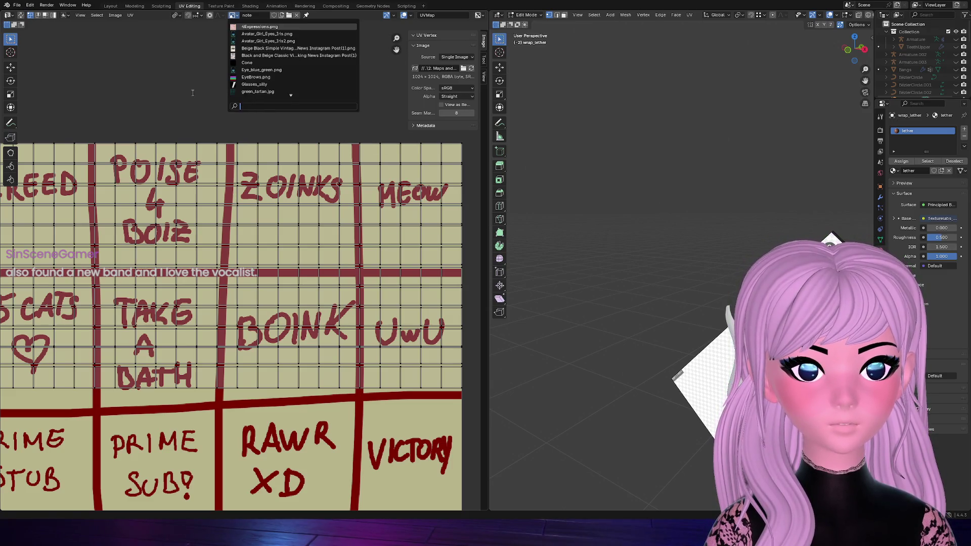
pyautogui.press('Escape')
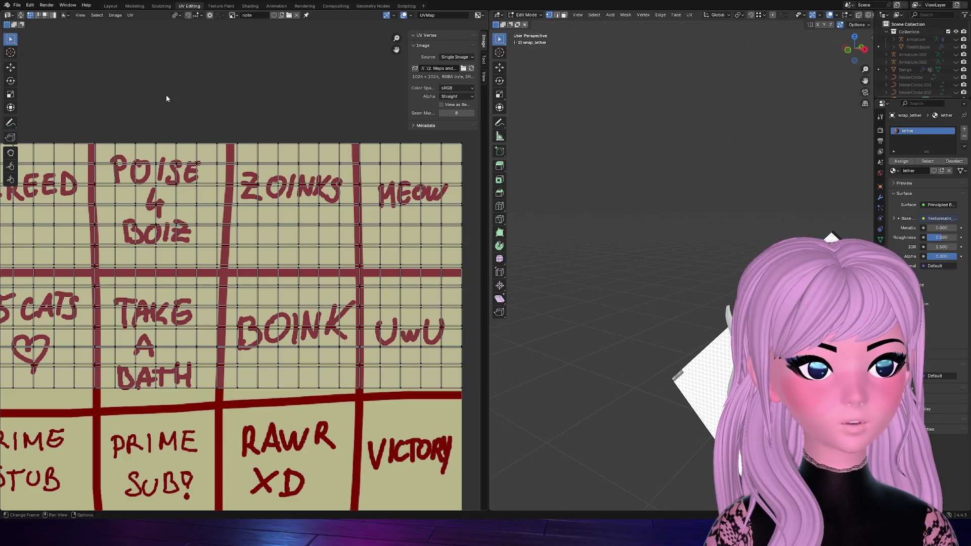
pyautogui.click(112, 6)
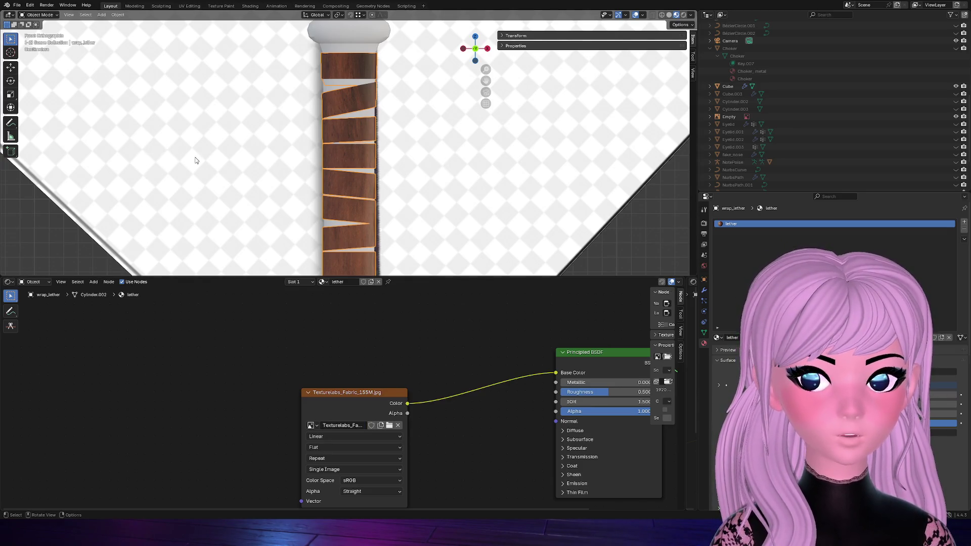
# Frame the wrap mesh in UV Editing and display soft-blanket_normal-ogl.png in the UV editor
pyautogui.click(189, 6)
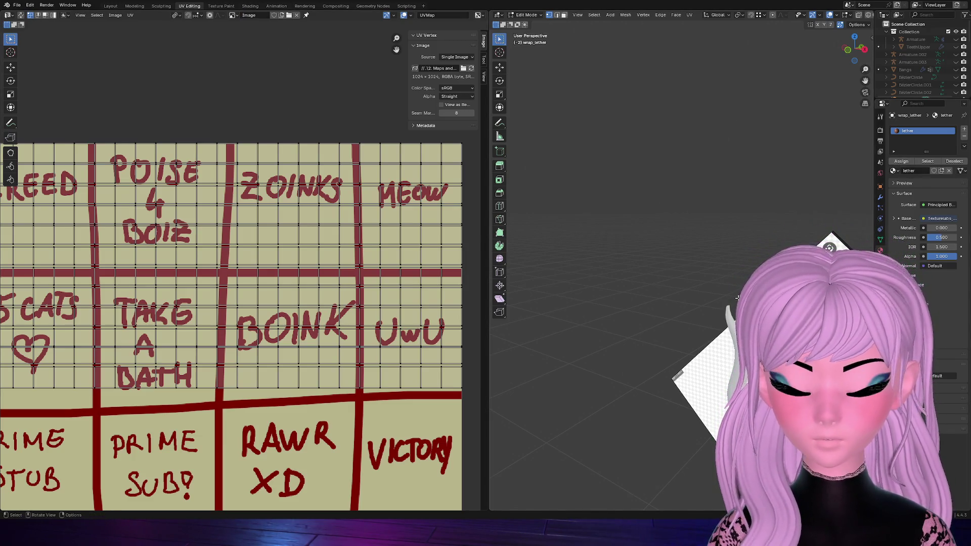
pyautogui.press('KP_Decimal')
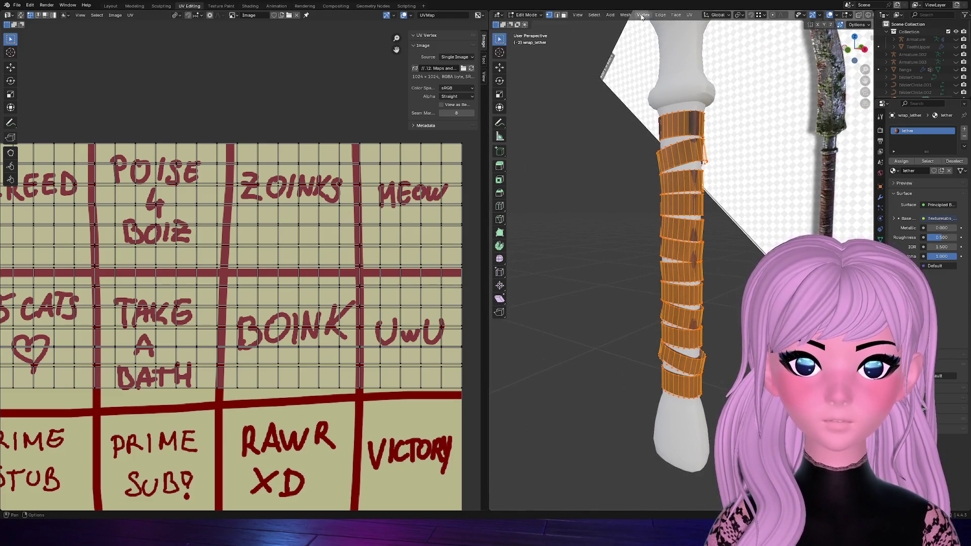
pyautogui.click(234, 16)
pyautogui.scroll(5, 265, 38)
pyautogui.scroll(-3, 264, 40)
pyautogui.scroll(-3, 264, 40)
pyautogui.scroll(-6, 264, 39)
pyautogui.scroll(-5, 266, 40)
pyautogui.scroll(-4, 264, 40)
pyautogui.scroll(-5, 263, 41)
pyautogui.scroll(3, 264, 39)
pyautogui.scroll(6, 264, 39)
pyautogui.scroll(3, 264, 40)
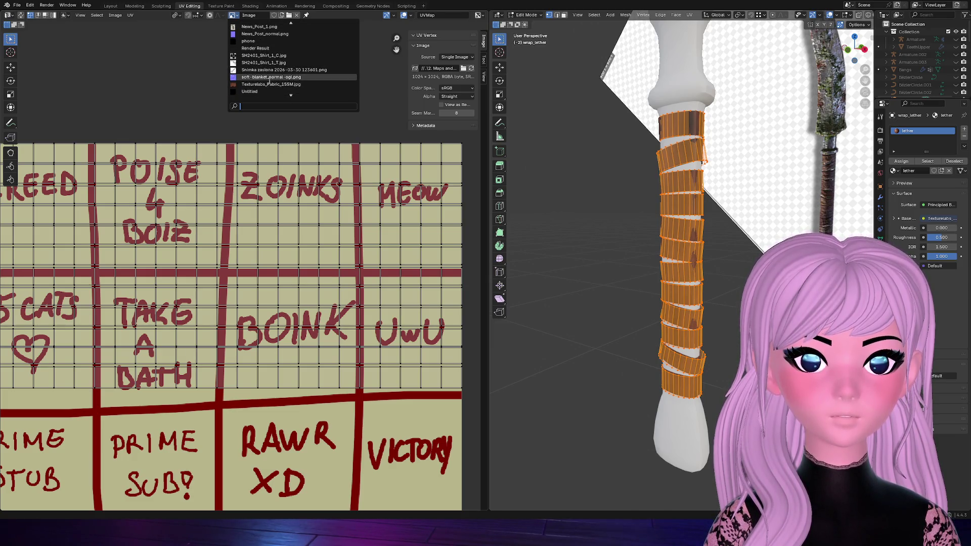
pyautogui.click(270, 78)
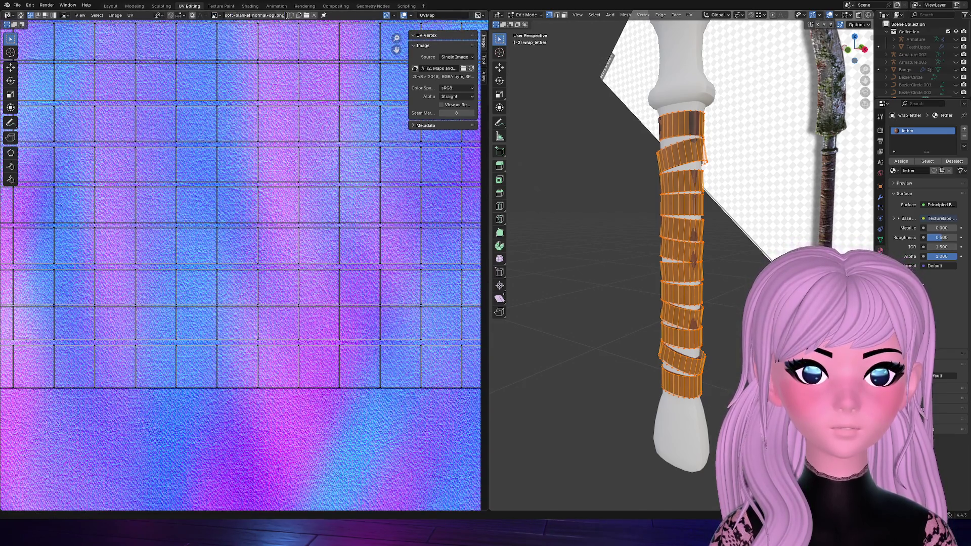
# Show Texturelabs_Fabric_155M.jpg in the UV editor, select all UVs and bring up unwrap options
pyautogui.click(215, 15)
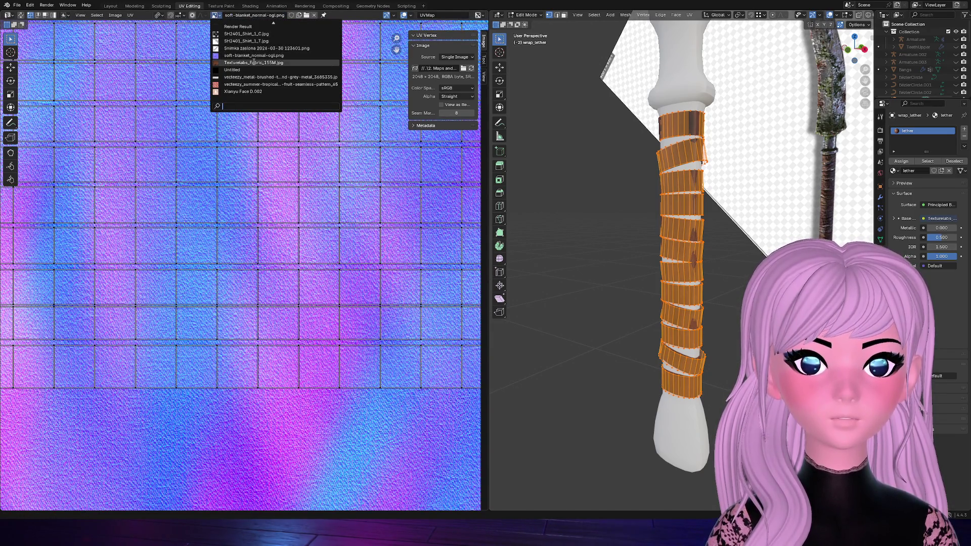
pyautogui.click(254, 61)
pyautogui.scroll(-5, 288, 206)
pyautogui.scroll(-3, 288, 205)
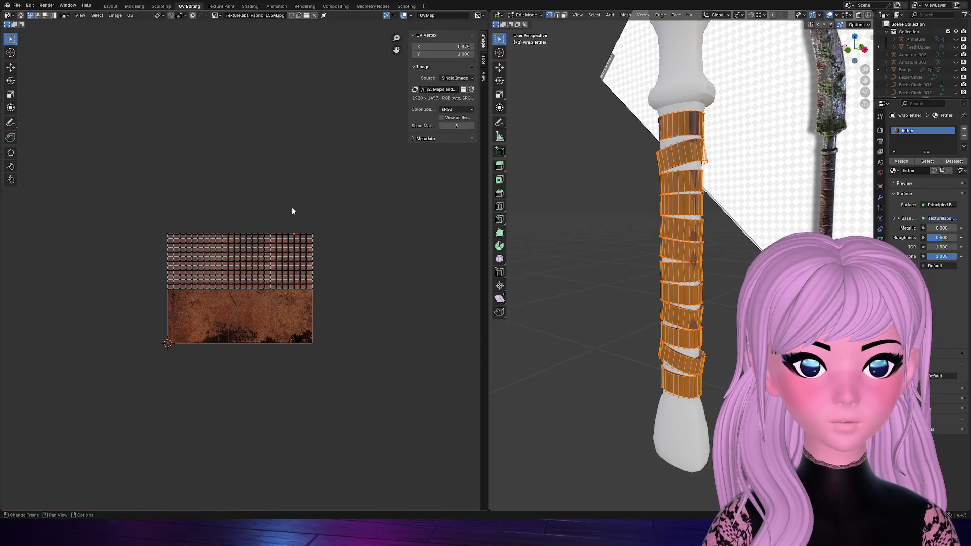
pyautogui.press('a')
pyautogui.scroll(5, 296, 255)
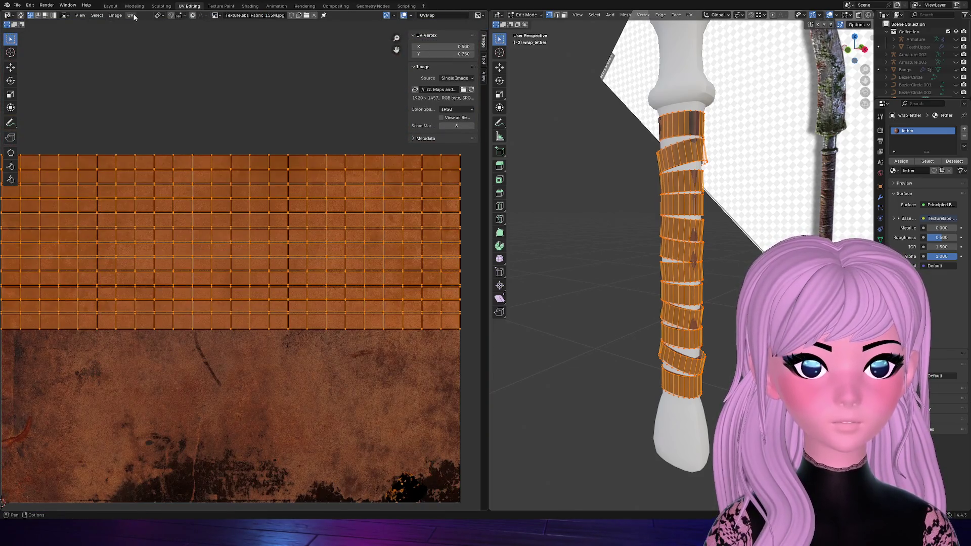
pyautogui.click(132, 16)
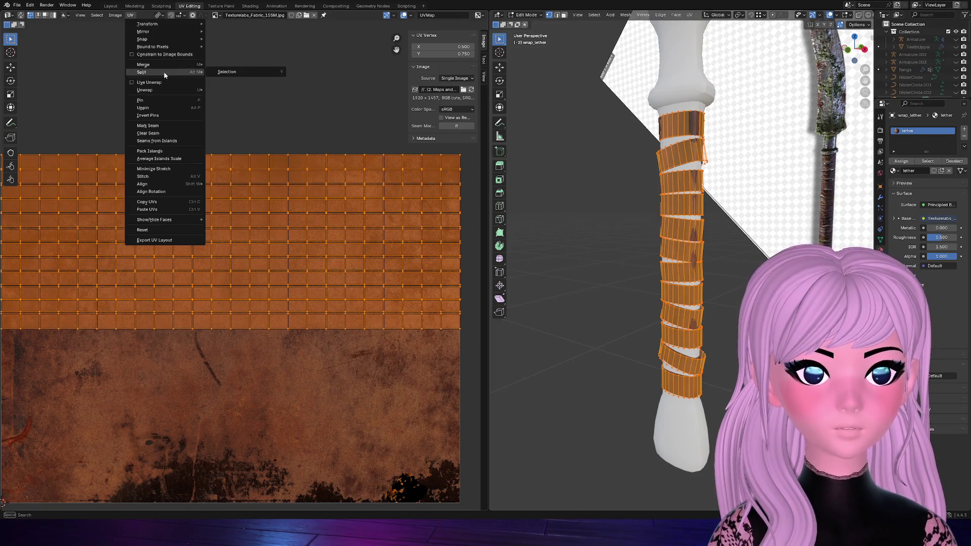
pyautogui.click(689, 17)
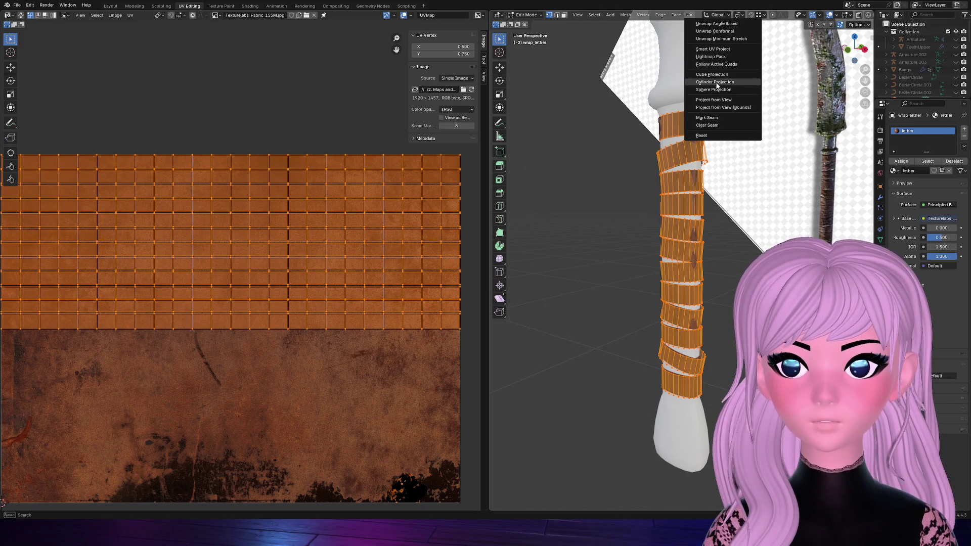
# Cylinder-project then unwrap the wrap mesh's UVs and clear the selection
pyautogui.click(716, 83)
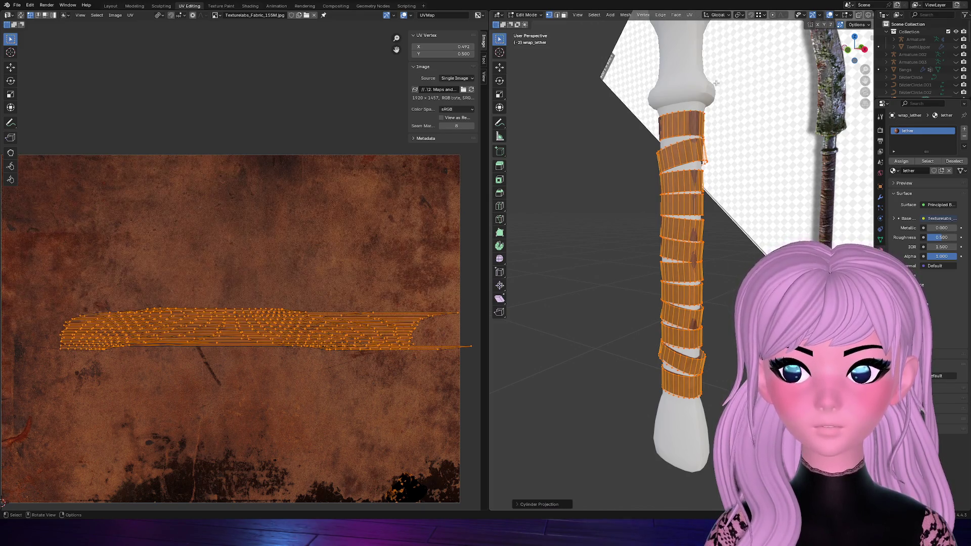
pyautogui.press('u')
pyautogui.click(320, 223)
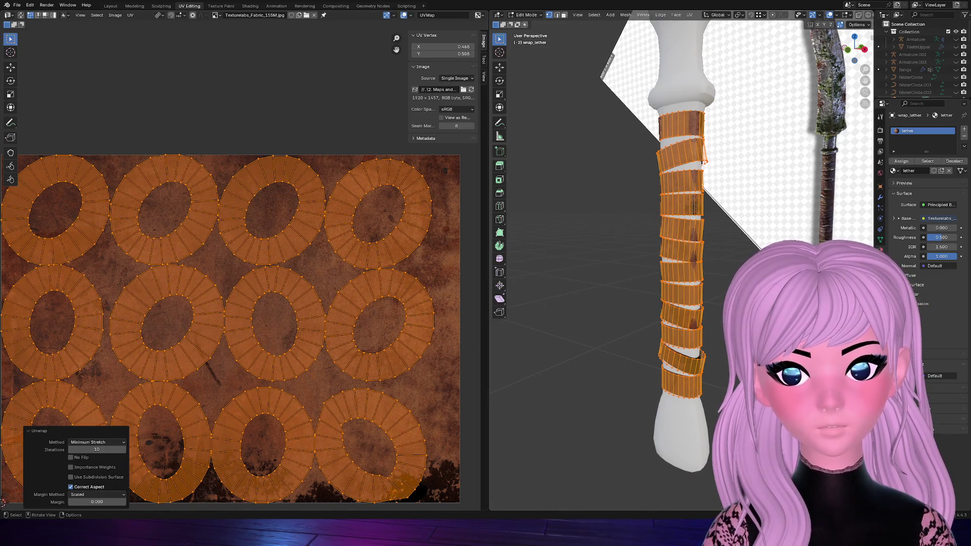
pyautogui.scroll(5, 707, 160)
pyautogui.hotkey('alt', 'a')
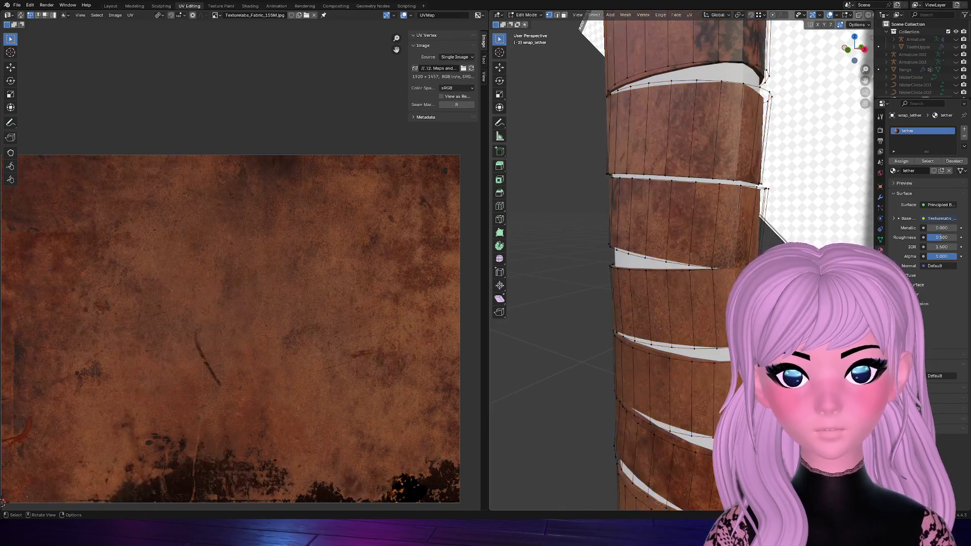
pyautogui.scroll(-2, 736, 246)
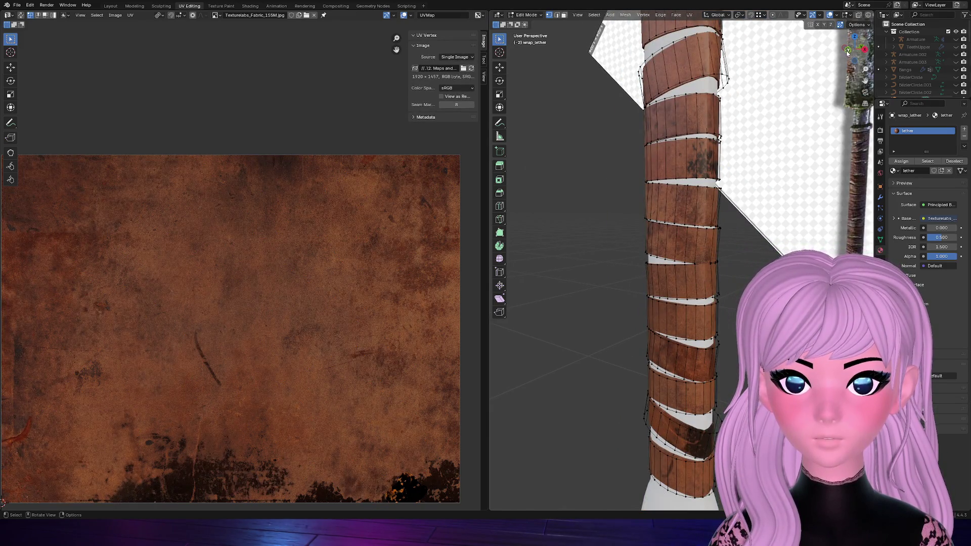
# View the handle from the front, leave Edit Mode and deselect the wrap object
pyautogui.click(847, 52)
pyautogui.scroll(2, 681, 266)
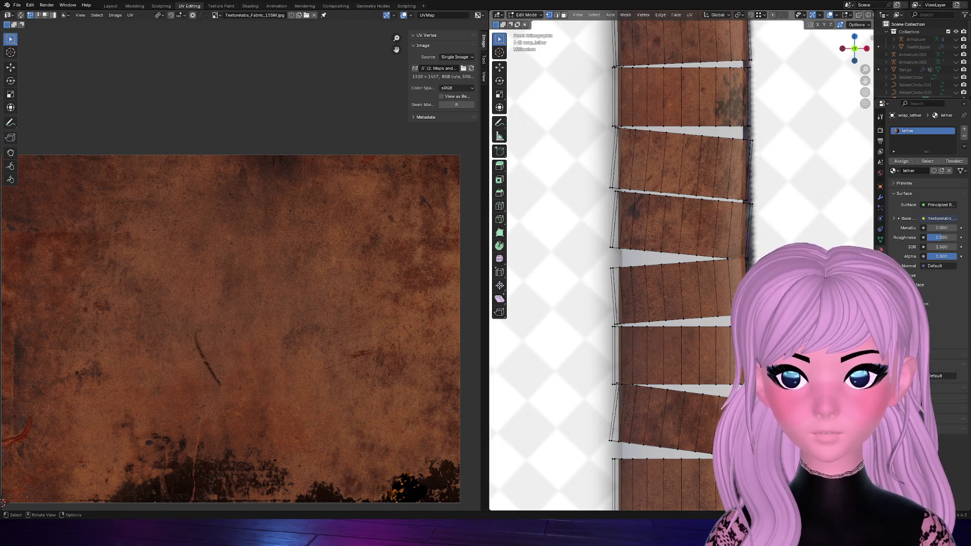
pyautogui.scroll(-5, 681, 266)
pyautogui.scroll(3, 679, 311)
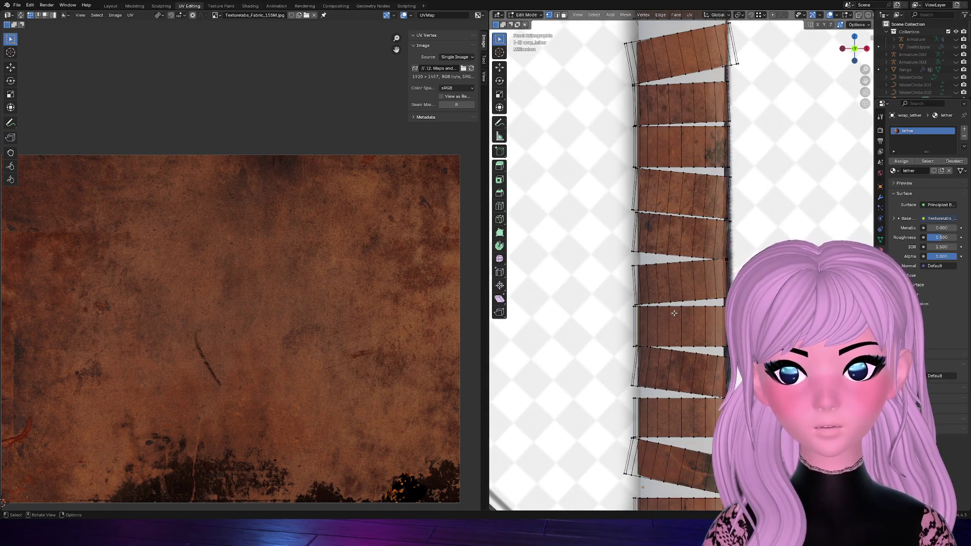
pyautogui.scroll(2, 695, 312)
pyautogui.scroll(-5, 695, 312)
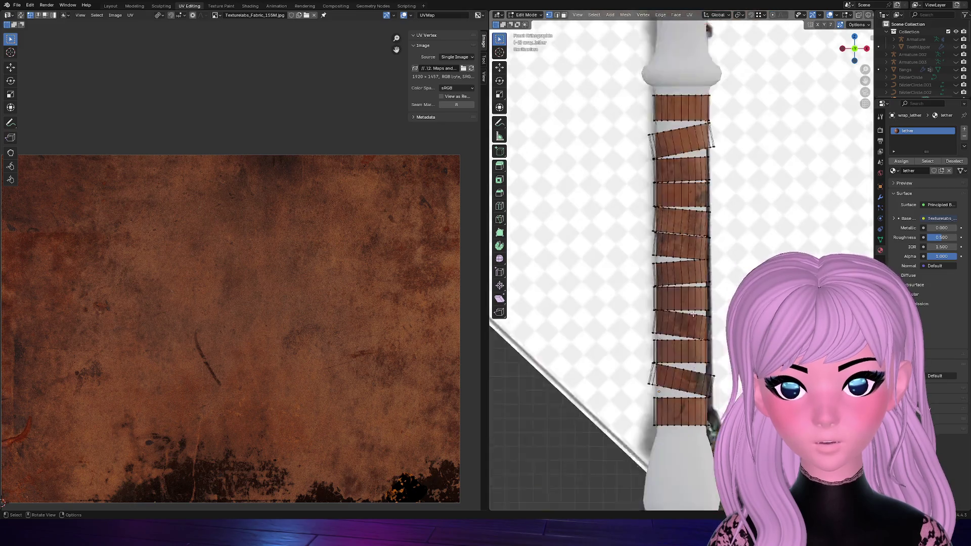
pyautogui.press('Tab')
pyautogui.scroll(-4, 693, 317)
pyautogui.hotkey('alt', 'a')
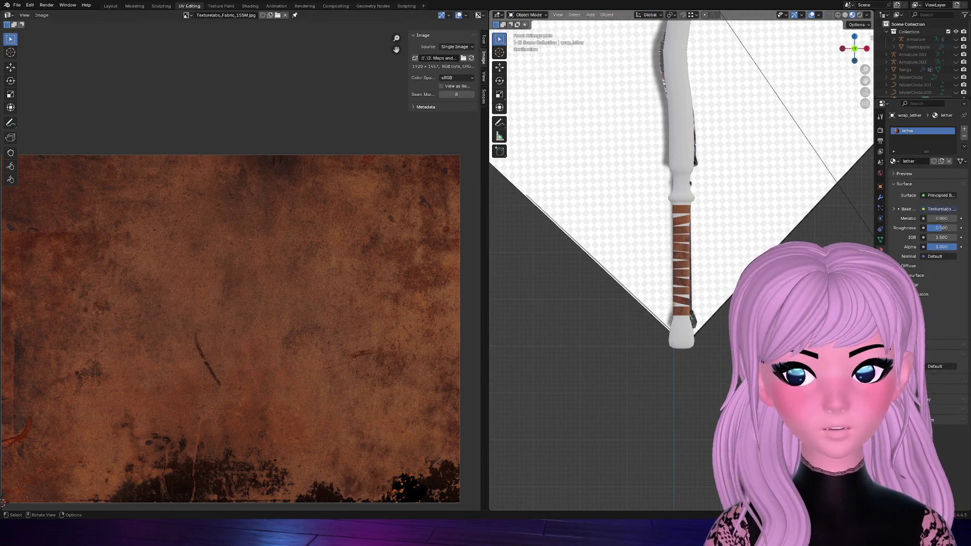
pyautogui.scroll(4, 693, 317)
pyautogui.scroll(4, 681, 266)
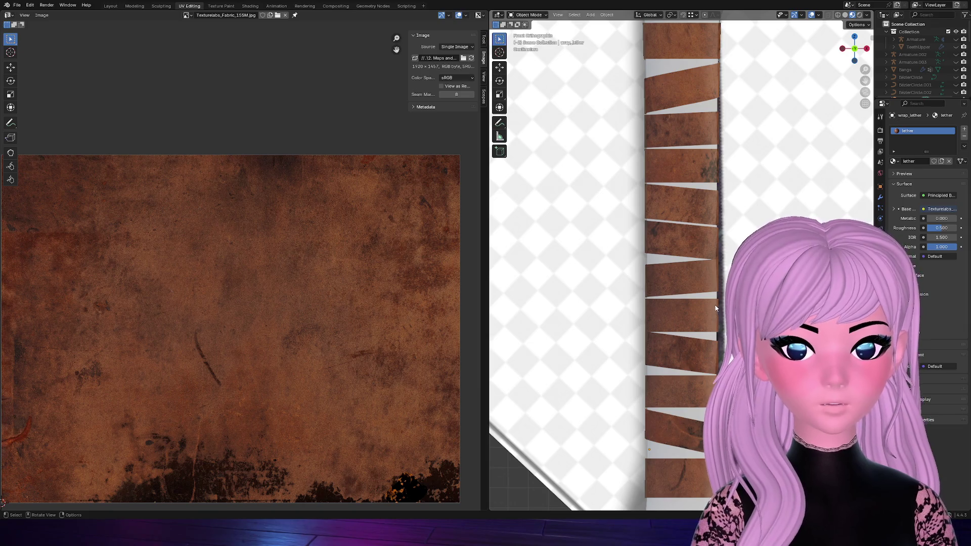
pyautogui.scroll(-4, 723, 335)
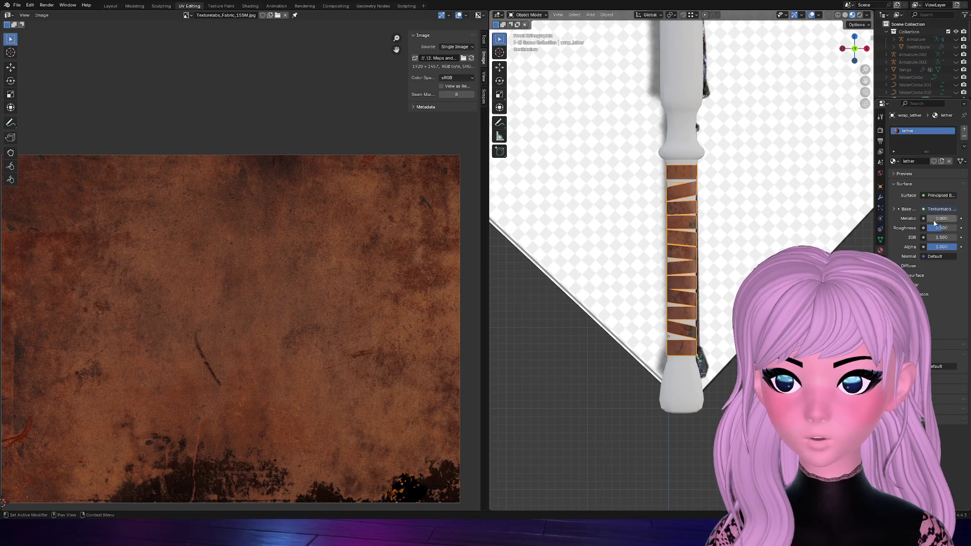
# Make the leather wrap material fully rough with Roughness 1.000
pyautogui.moveTo(941, 228); pyautogui.dragTo(961, 228)
pyautogui.scroll(2, 682, 266)
pyautogui.scroll(4, 682, 266)
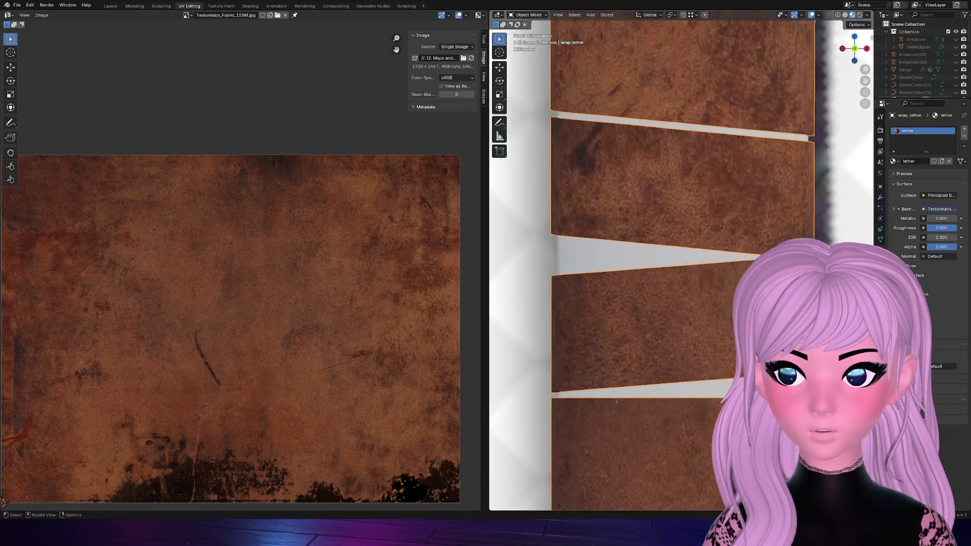
pyautogui.scroll(-3, 681, 265)
pyautogui.scroll(-1, 681, 266)
pyautogui.scroll(-3, 681, 266)
pyautogui.scroll(2, 681, 266)
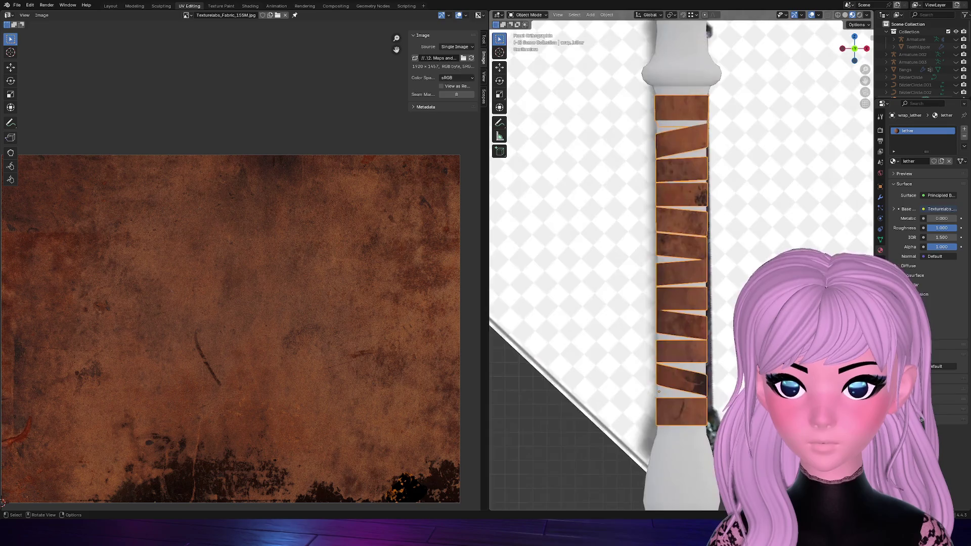
pyautogui.scroll(2, 682, 266)
pyautogui.scroll(-3, 682, 265)
pyautogui.hotkey('alt', 'a')
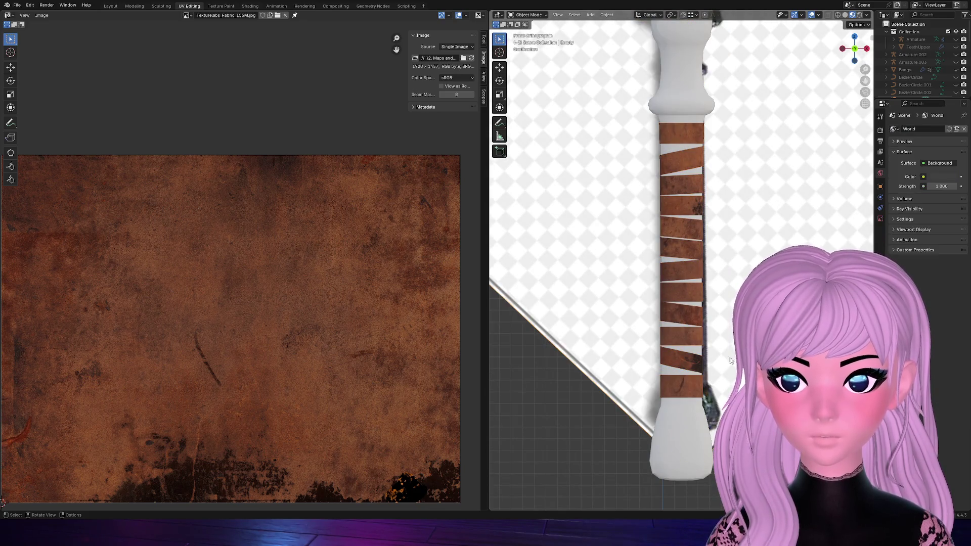
pyautogui.click(682, 326)
pyautogui.scroll(3, 667, 338)
pyautogui.scroll(3, 680, 306)
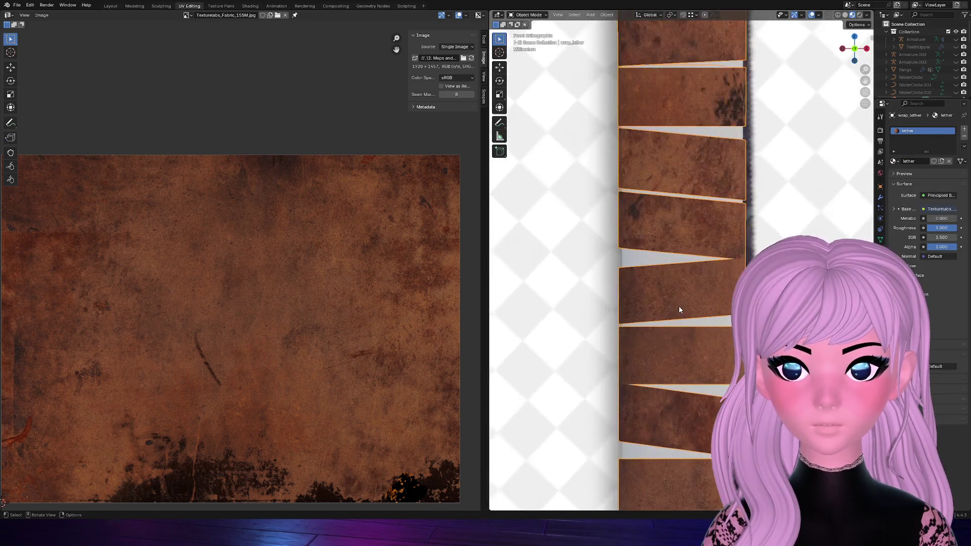
pyautogui.scroll(-6, 679, 306)
pyautogui.scroll(1, 643, 93)
pyautogui.scroll(-2, 642, 92)
# Select the upper staff body (Cube), whose material list is still empty
pyautogui.moveTo(835, 49); pyautogui.dragTo(762, 108)
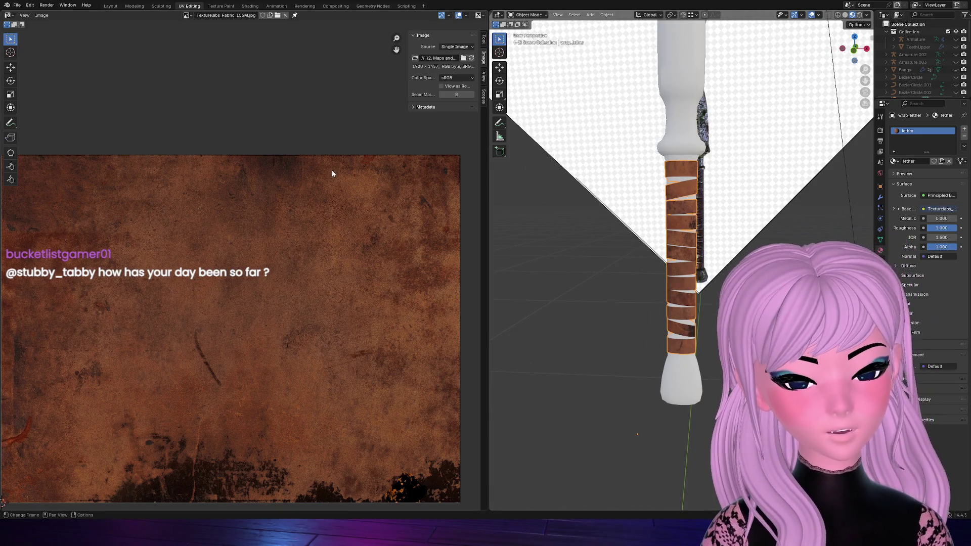
pyautogui.click(721, 151)
pyautogui.scroll(-1, 721, 150)
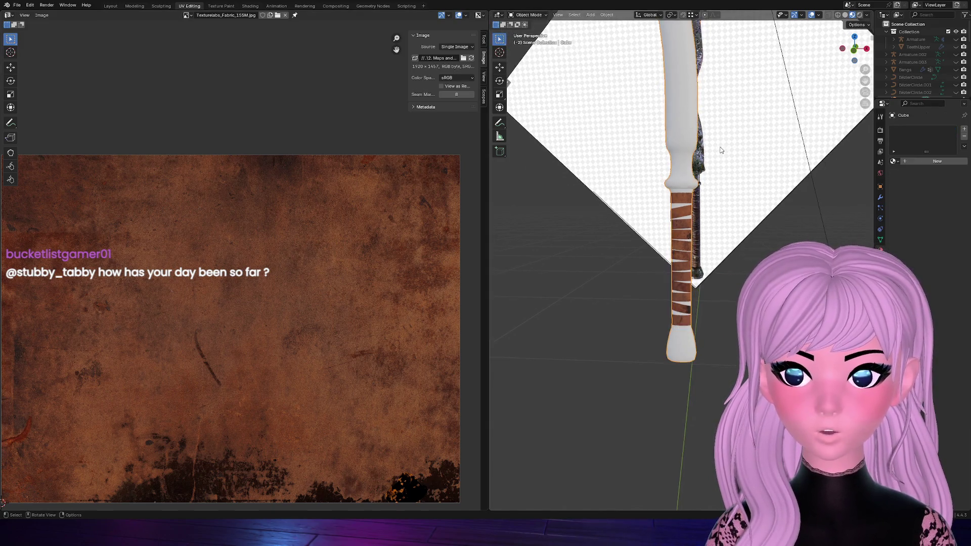
pyautogui.moveTo(856, 49); pyautogui.dragTo(831, 51)
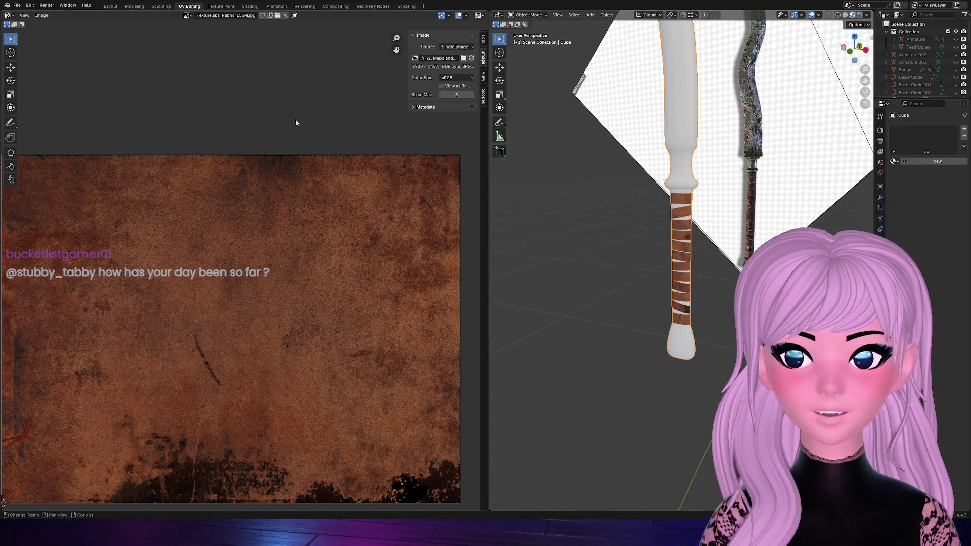
# Switch to the Layout workspace with a tall 3D view showing the staff's forked top
pyautogui.click(110, 5)
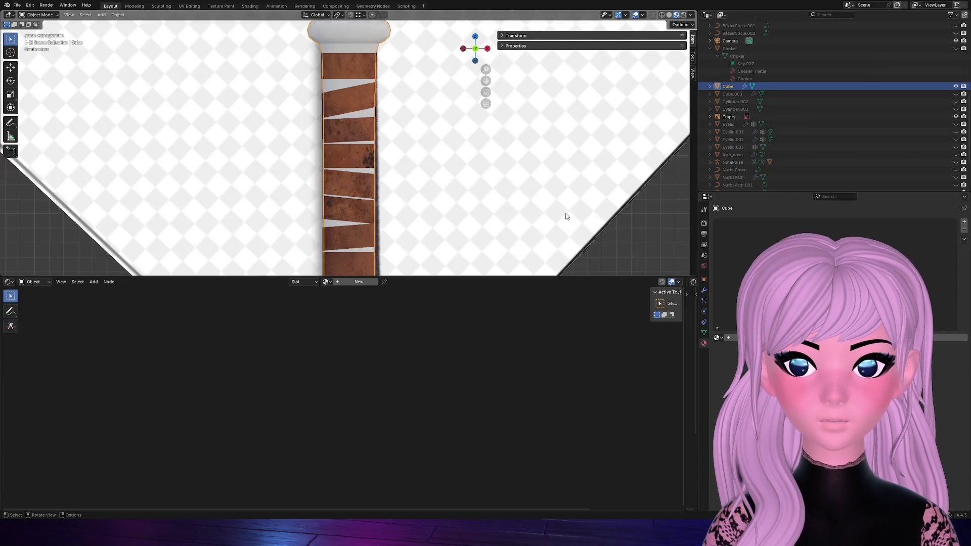
pyautogui.moveTo(466, 279); pyautogui.dragTo(466, 503)
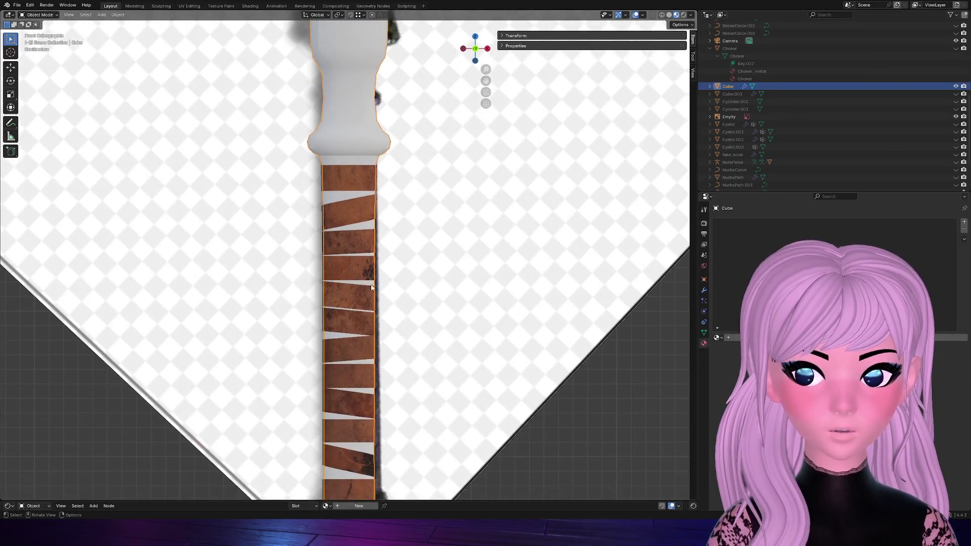
pyautogui.scroll(-4, 372, 287)
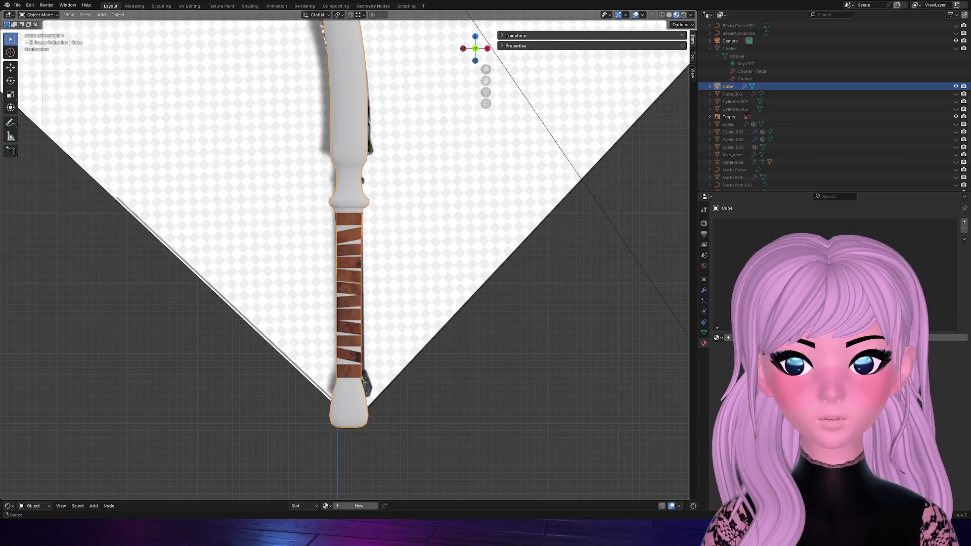
pyautogui.keyDown('shift'); pyautogui.moveTo(434, 76); pyautogui.dragTo(434, 433, button='middle'); pyautogui.keyUp('shift')
pyautogui.scroll(-3, 434, 111)
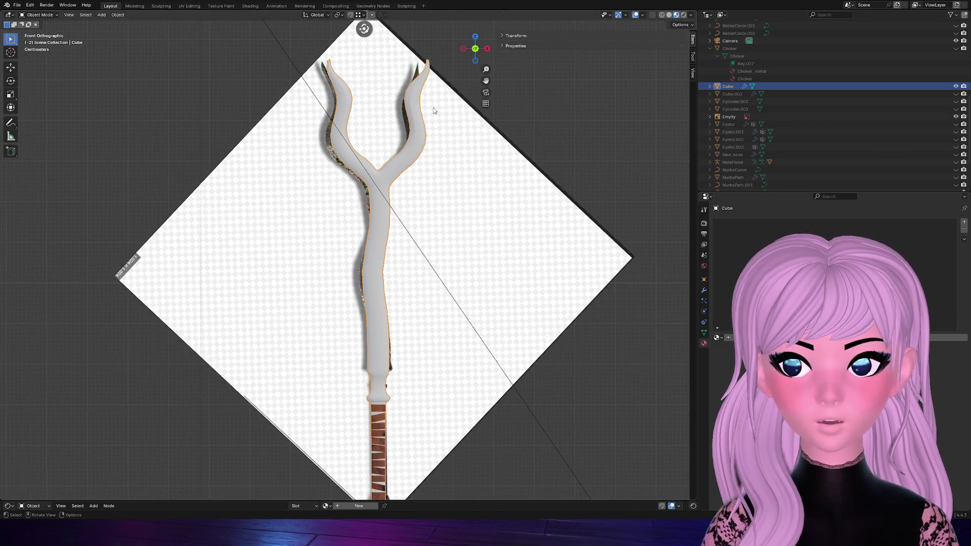
# Enter Edit Mode on the staff body and add a new default material to it
pyautogui.press('Tab')
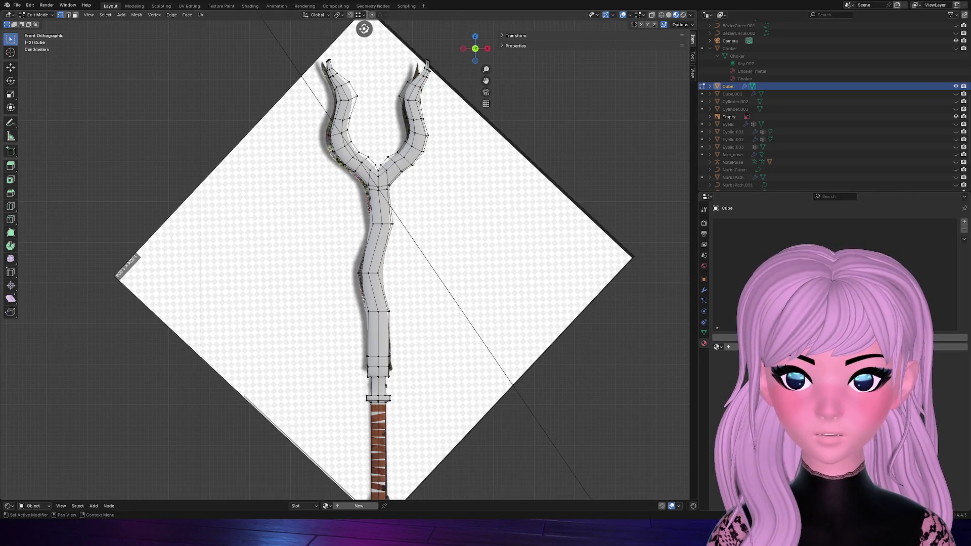
pyautogui.click(760, 347)
# Rename the new material to 'Metal' and select every vertex of the staff mesh
pyautogui.doubleClick(743, 225)
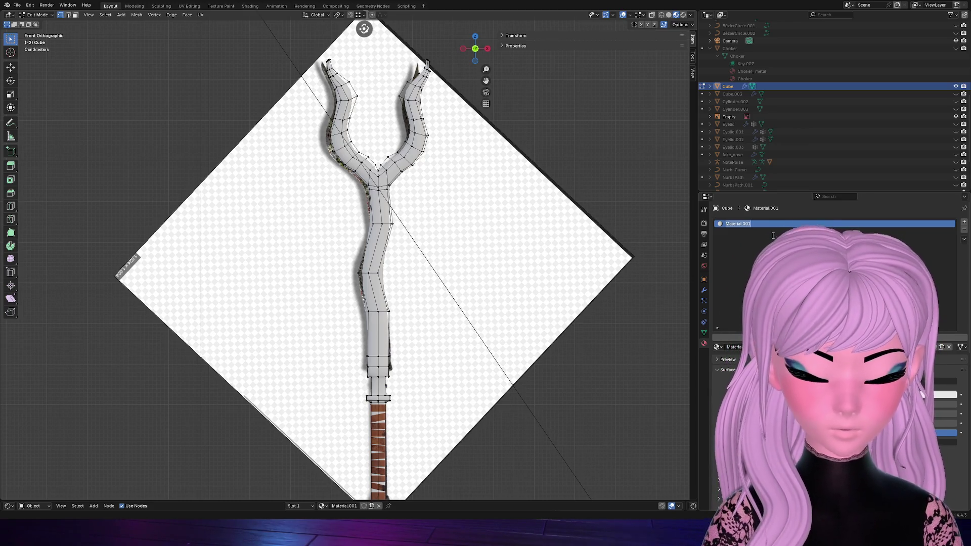
pyautogui.write('Metal')
pyautogui.press('Return')
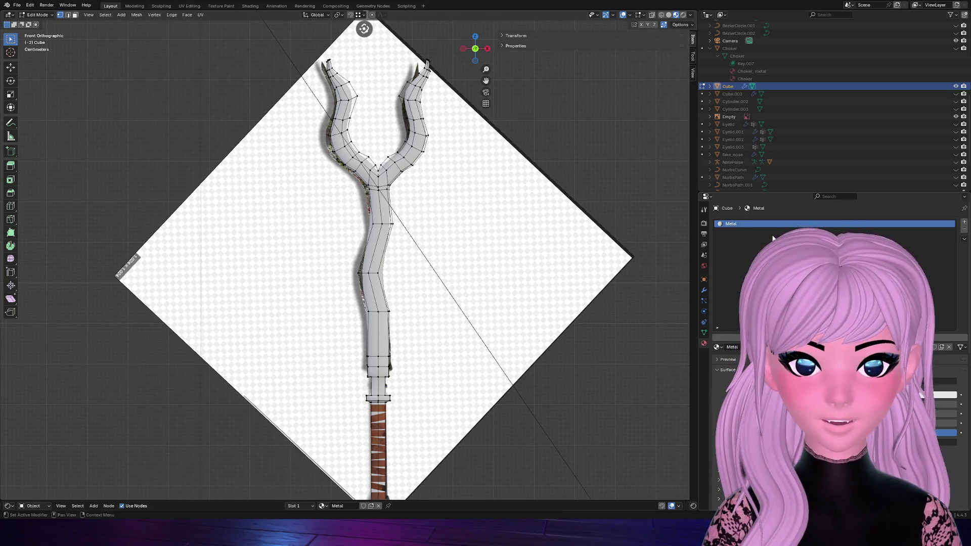
pyautogui.scroll(3, 479, 275)
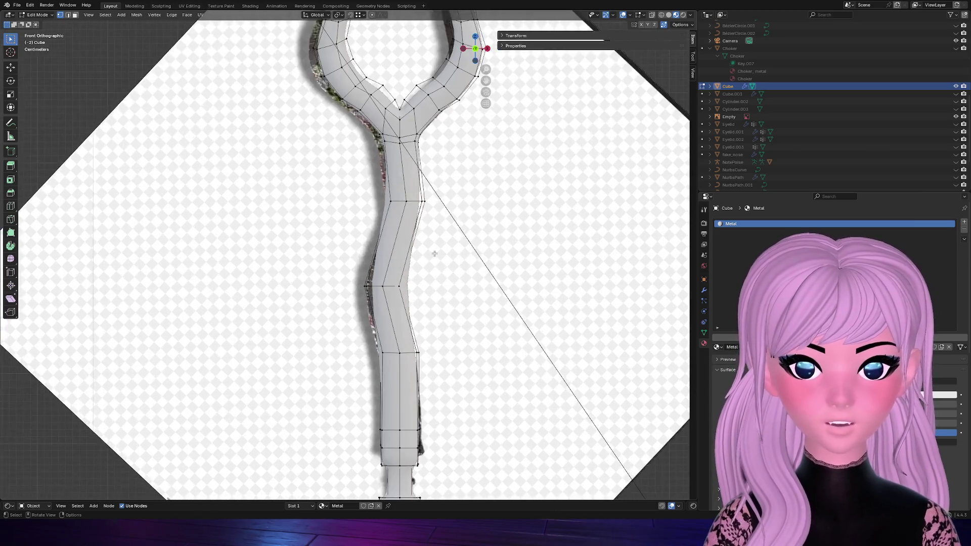
pyautogui.scroll(-3, 479, 275)
pyautogui.scroll(-2, 479, 275)
pyautogui.scroll(4, 478, 275)
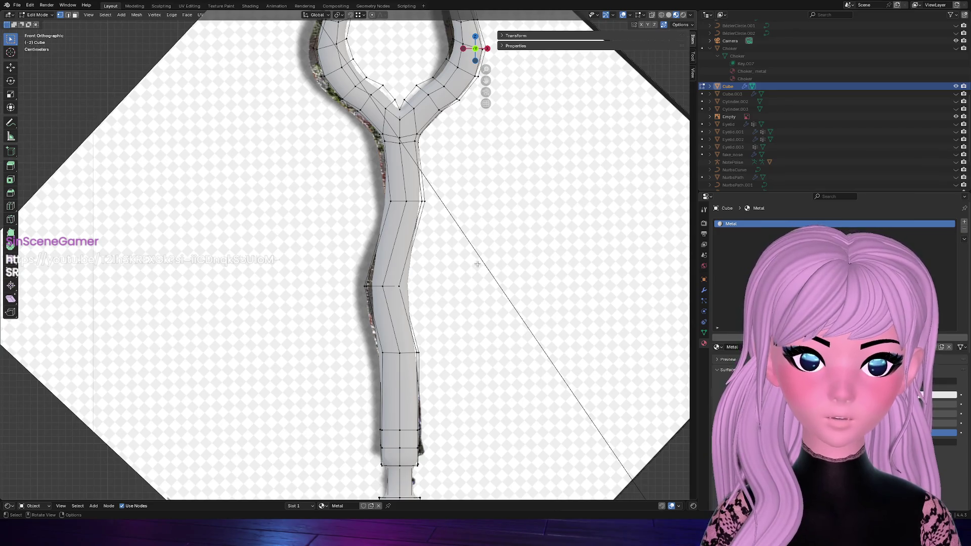
pyautogui.scroll(-3, 477, 264)
pyautogui.scroll(2, 478, 264)
pyautogui.scroll(1, 478, 265)
pyautogui.scroll(-2, 477, 264)
pyautogui.press('a')
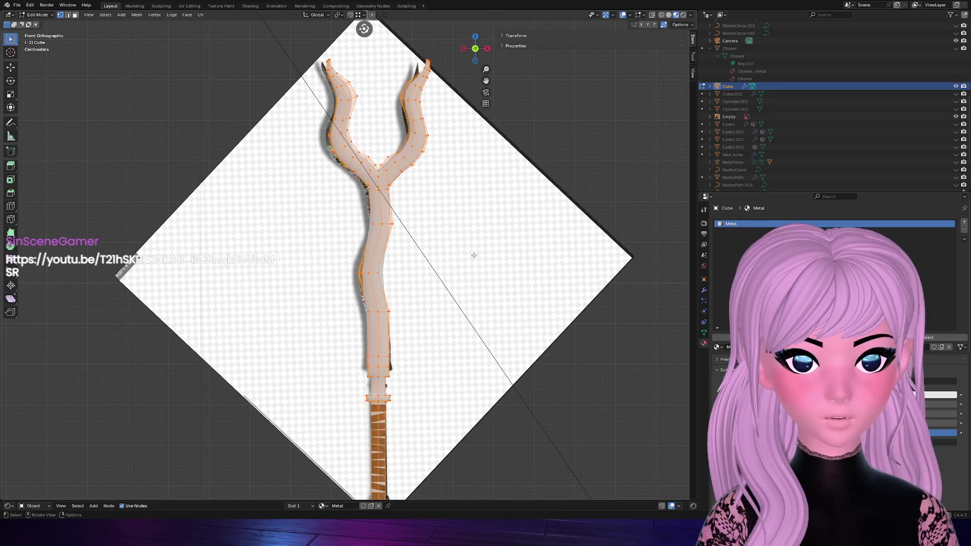
pyautogui.scroll(4, 623, 308)
pyautogui.scroll(-4, 463, 306)
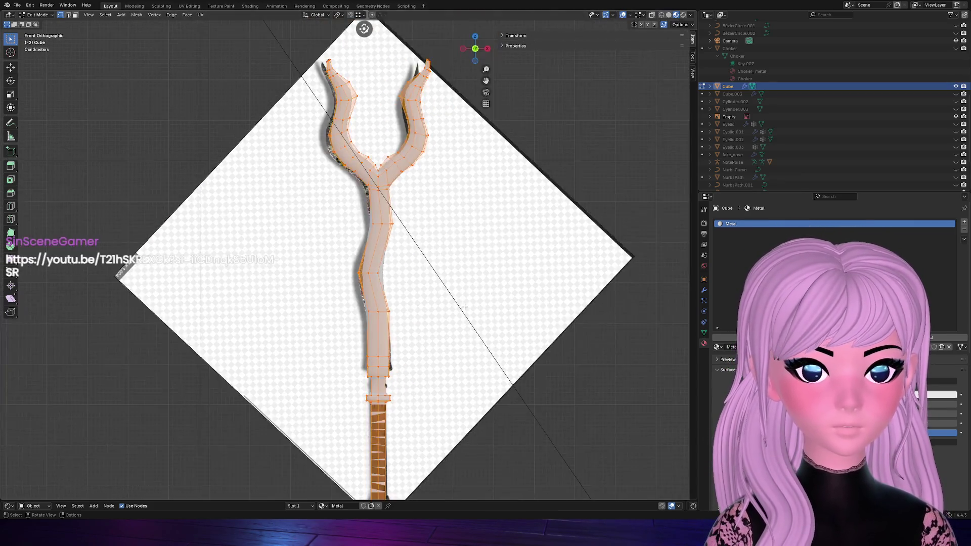
pyautogui.scroll(2, 509, 288)
pyautogui.scroll(2, 511, 288)
pyautogui.scroll(-3, 510, 289)
pyautogui.scroll(-1, 510, 289)
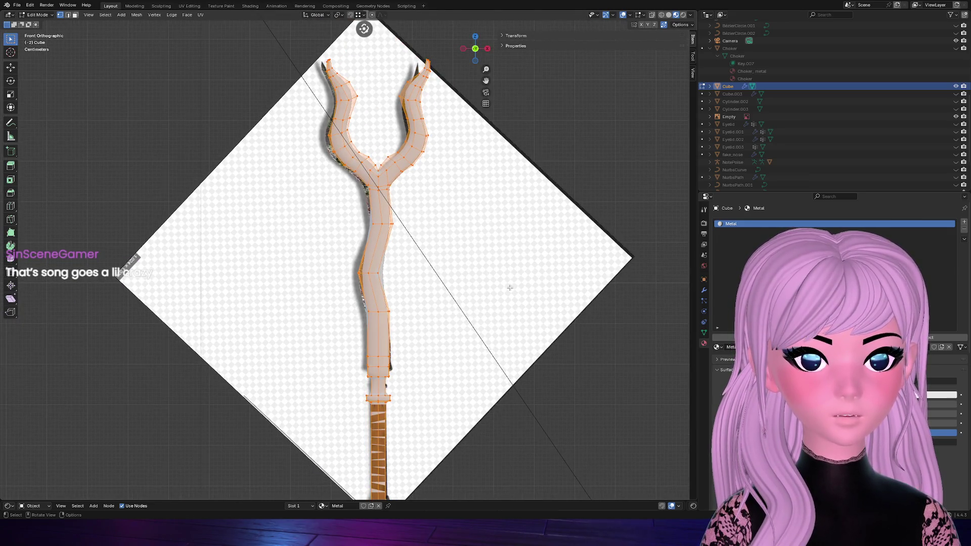
pyautogui.scroll(2, 510, 289)
pyautogui.scroll(1, 510, 289)
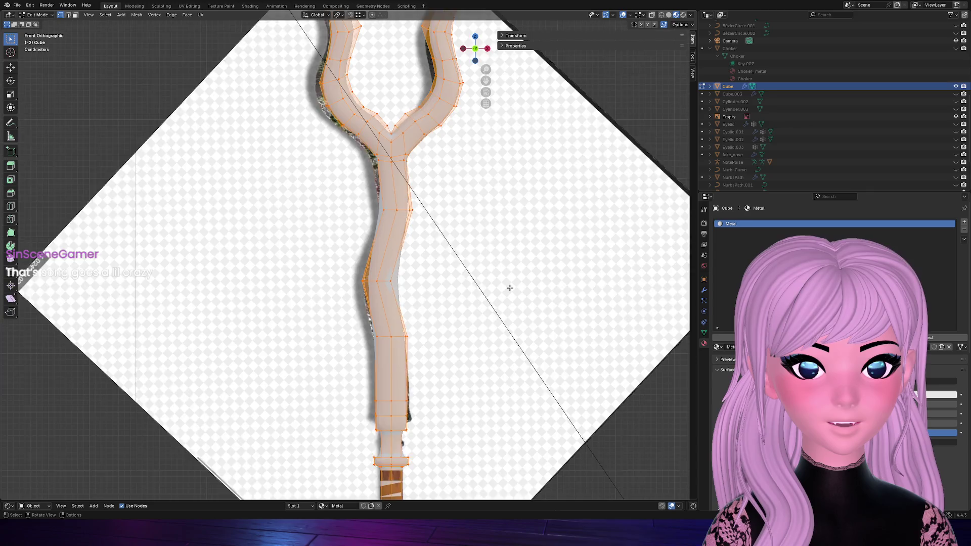
pyautogui.scroll(-1, 509, 288)
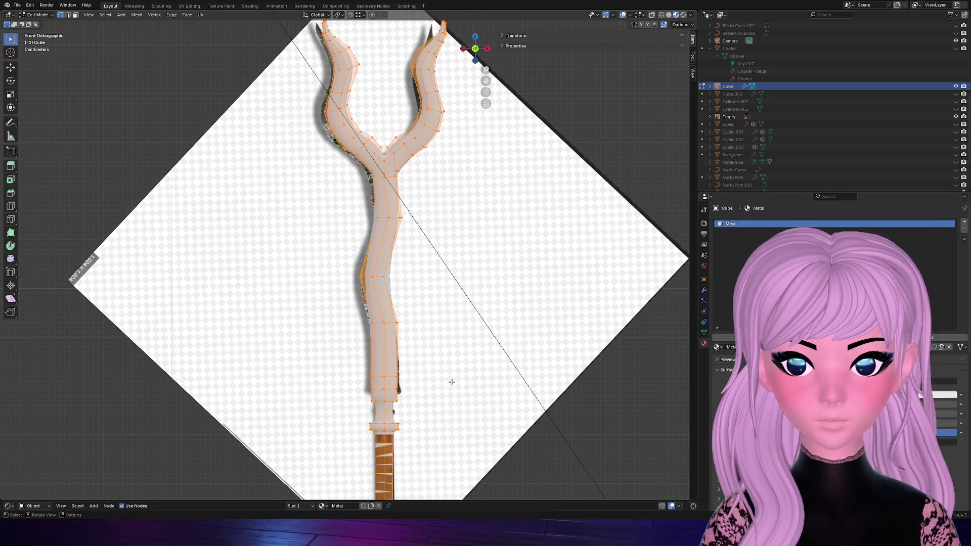
# Enlarge the shader editor to show the Metal material's Principled BSDF node
pyautogui.moveTo(463, 501); pyautogui.dragTo(470, 459)
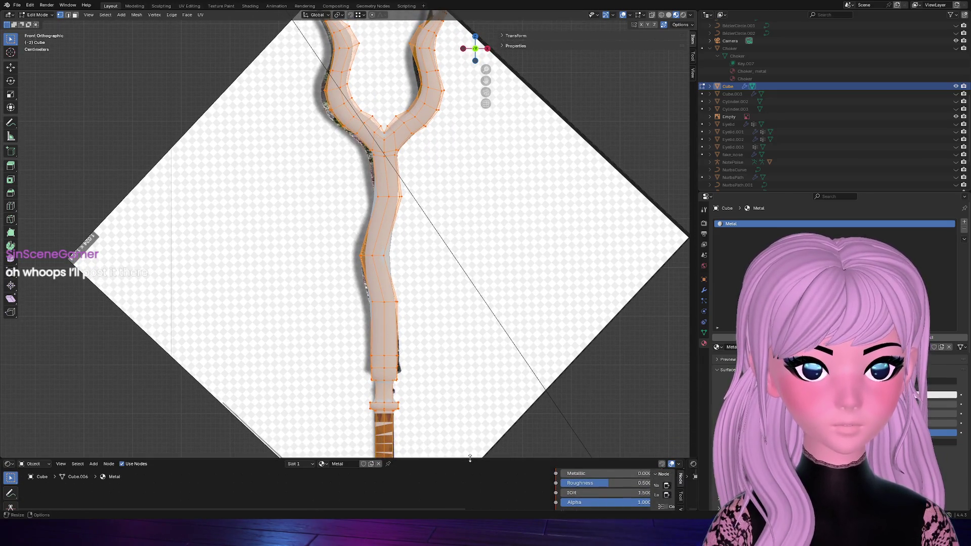
pyautogui.moveTo(461, 461); pyautogui.dragTo(476, 294)
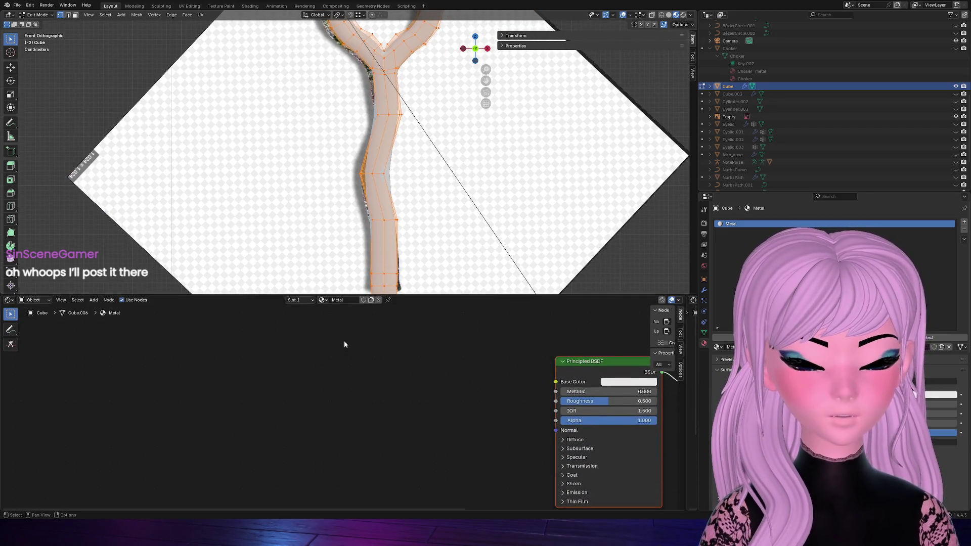
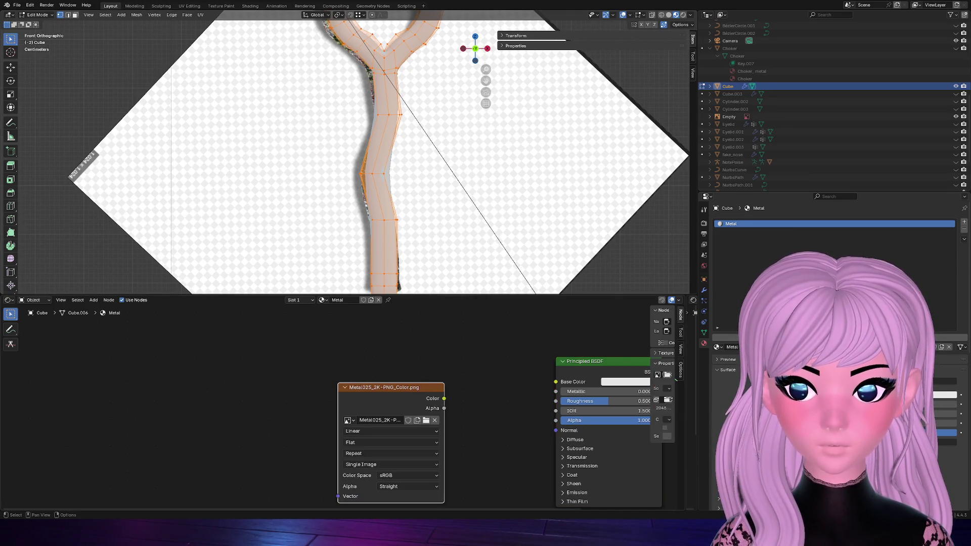
# Connect the Metal025 color texture's Color output to the Principled BSDF Base Color
pyautogui.moveTo(444, 398); pyautogui.dragTo(556, 382)
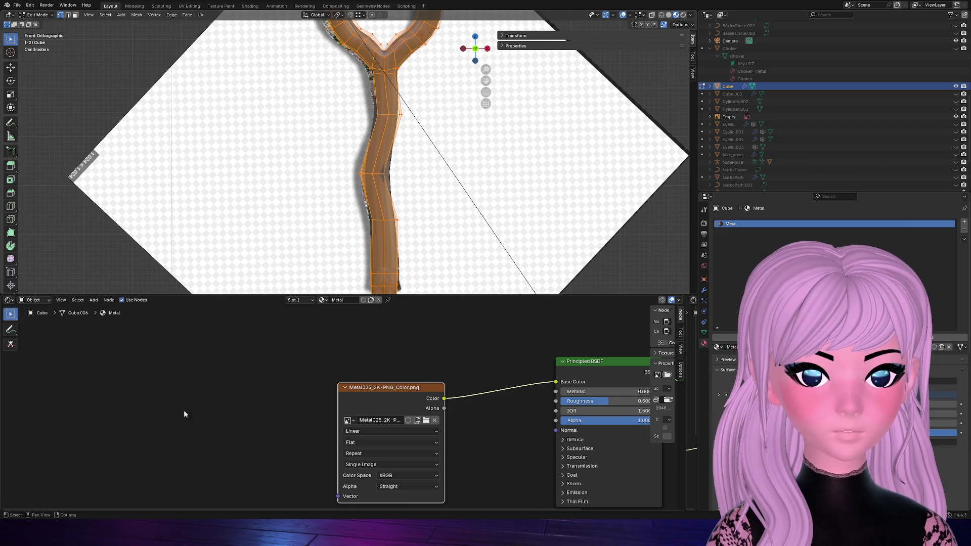
pyautogui.moveTo(387, 387); pyautogui.dragTo(364, 336)
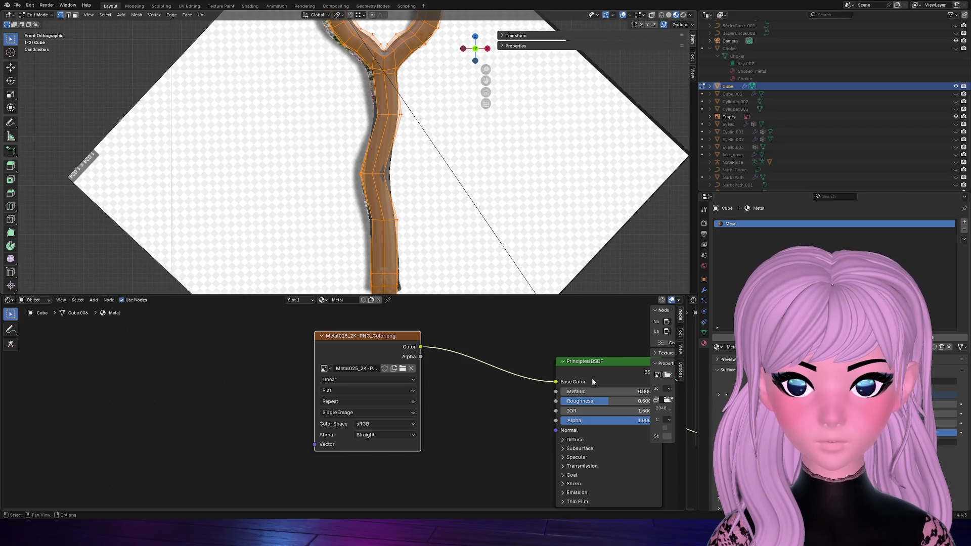
pyautogui.moveTo(458, 467); pyautogui.dragTo(417, 396, button='middle')
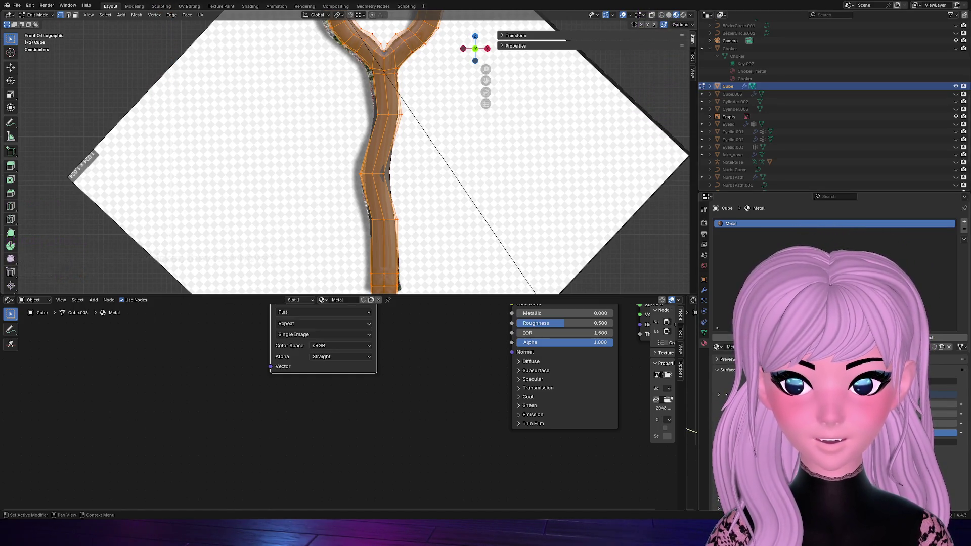
# Duplicate the texture node for NormalDX, discarding a wrongly added Normal node
pyautogui.hotkey('shift', 'd')
pyautogui.moveTo(402, 423); pyautogui.dragTo(283, 424)
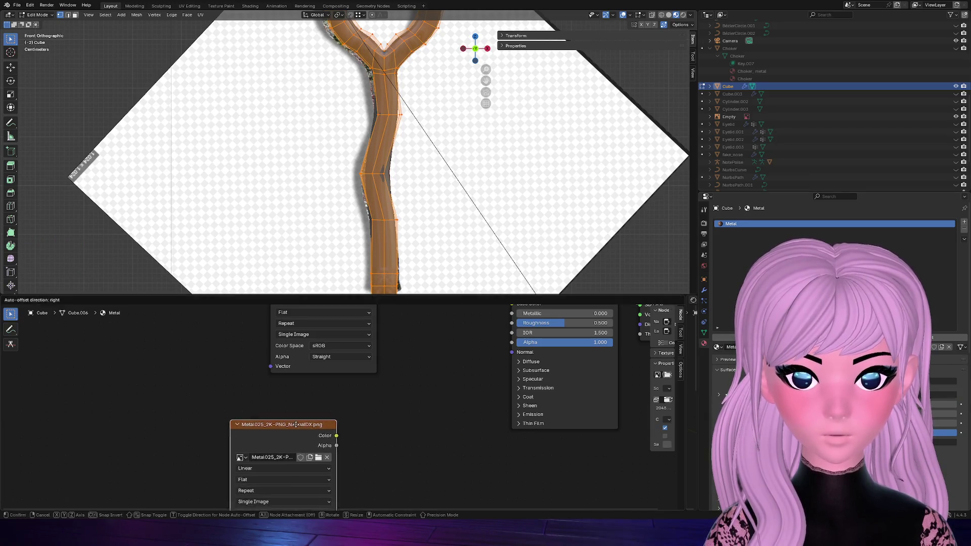
pyautogui.moveTo(357, 425); pyautogui.dragTo(343, 408, button='middle')
pyautogui.moveTo(322, 418)
pyautogui.mouseDown()
pyautogui.moveTo(341, 414)
pyautogui.moveTo(410, 439)
pyautogui.mouseUp()
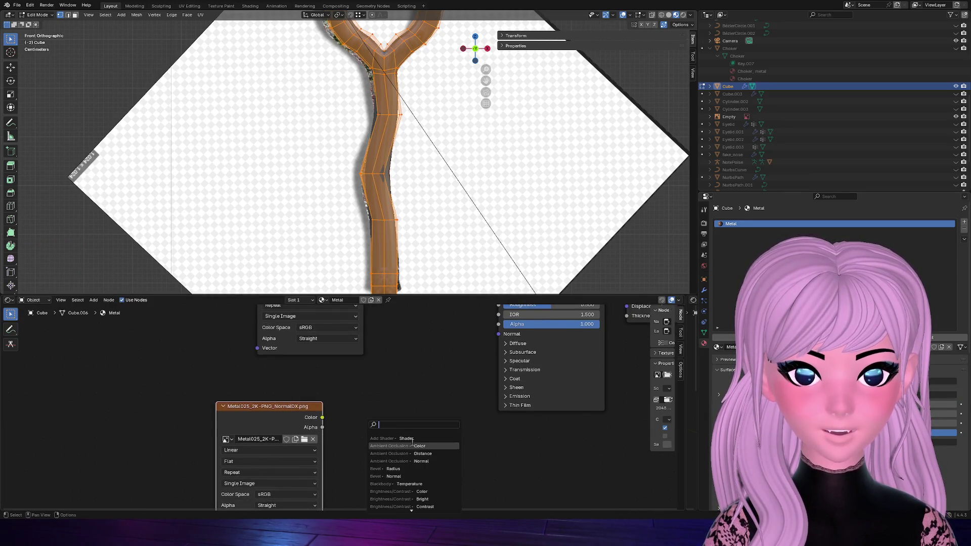
pyautogui.write('norma')
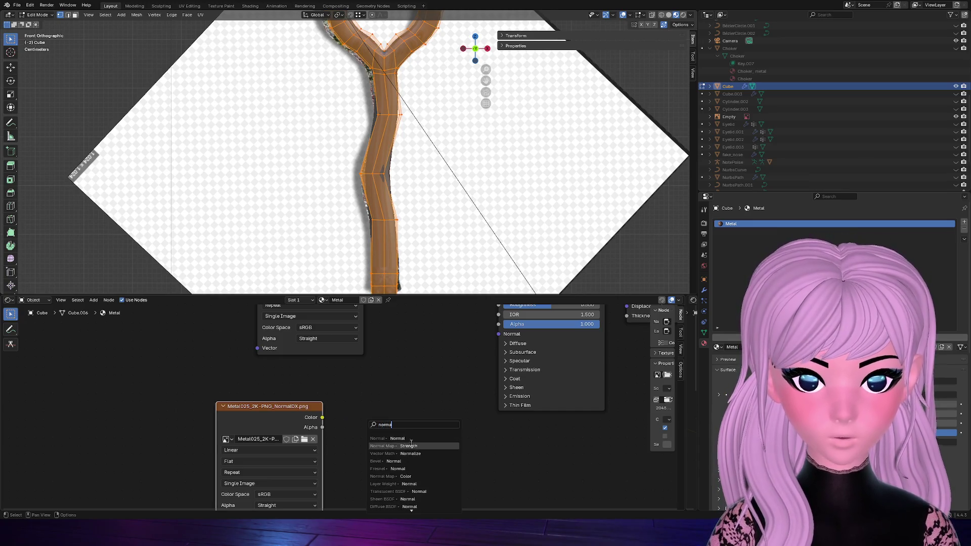
pyautogui.click(402, 439)
pyautogui.click(393, 410)
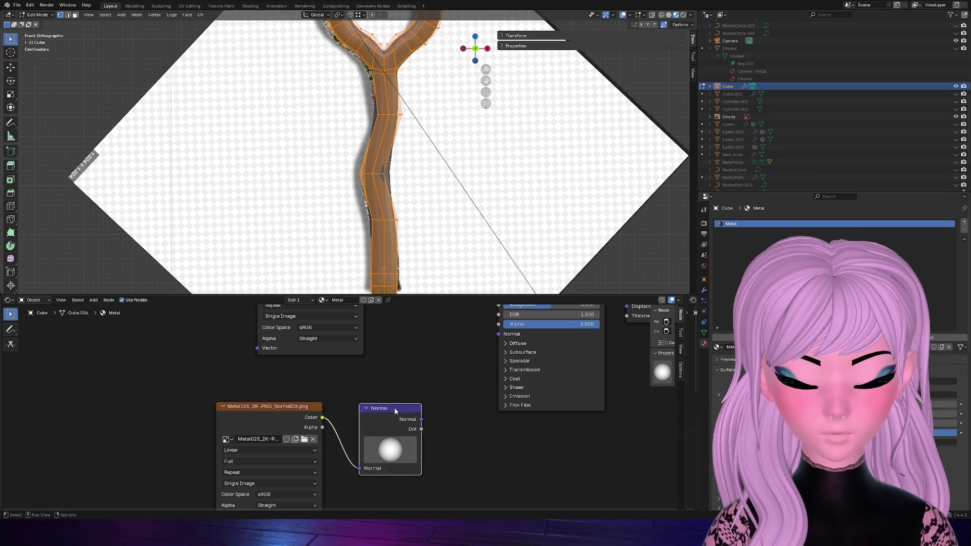
pyautogui.press('x')
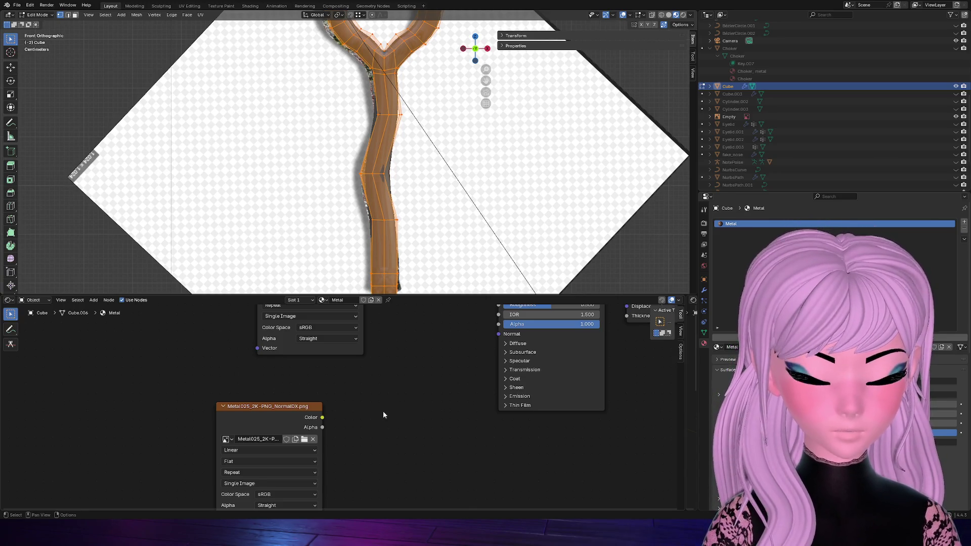
# Add a Normal Map node routing NormalDX into the BSDF Normal input, then bring up the UV Editing workspace
pyautogui.hotkey('shift', 'a')
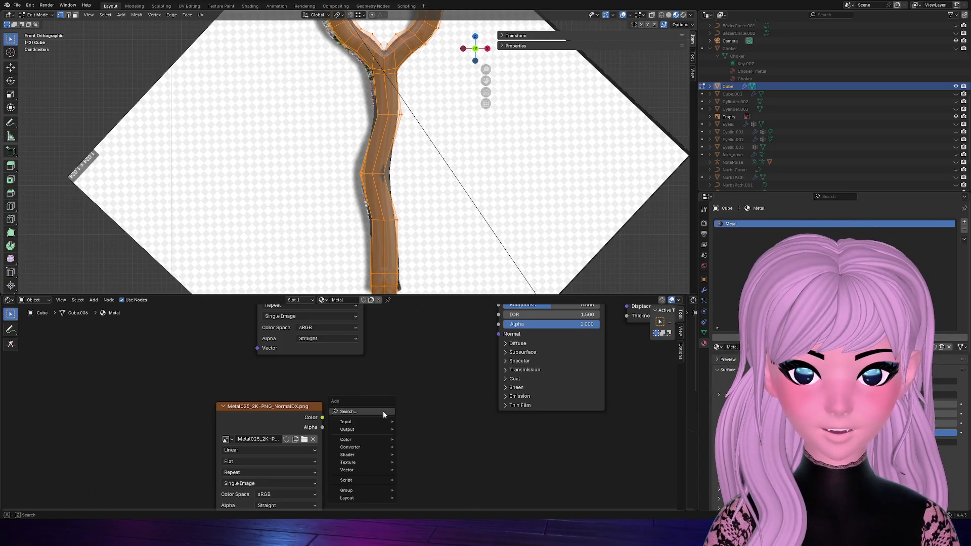
pyautogui.write('normal')
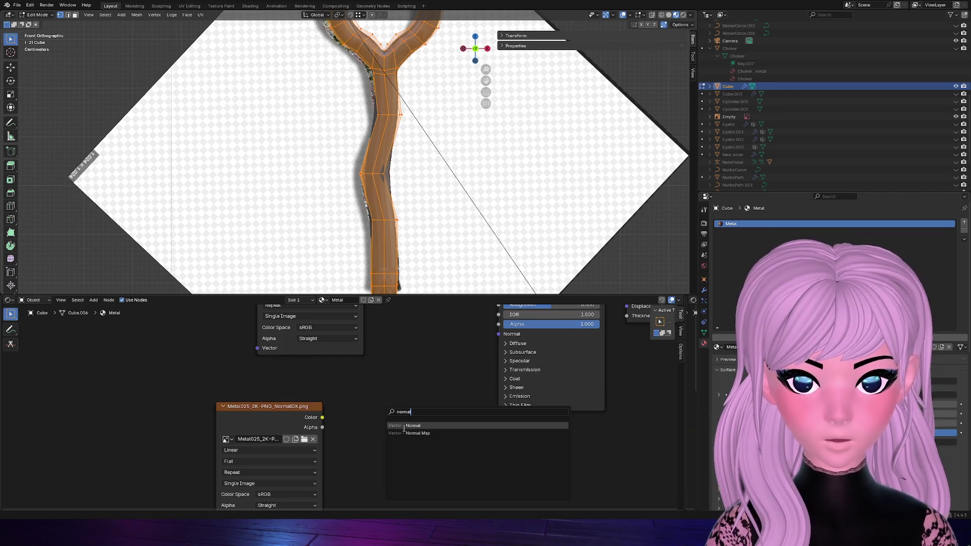
pyautogui.click(410, 432)
pyautogui.moveTo(322, 417); pyautogui.dragTo(374, 466)
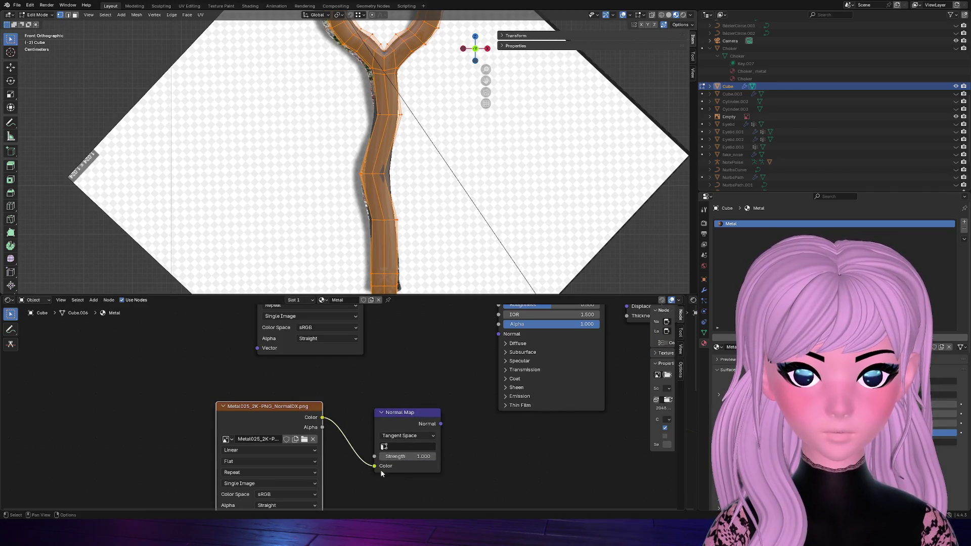
pyautogui.moveTo(440, 423); pyautogui.dragTo(498, 337)
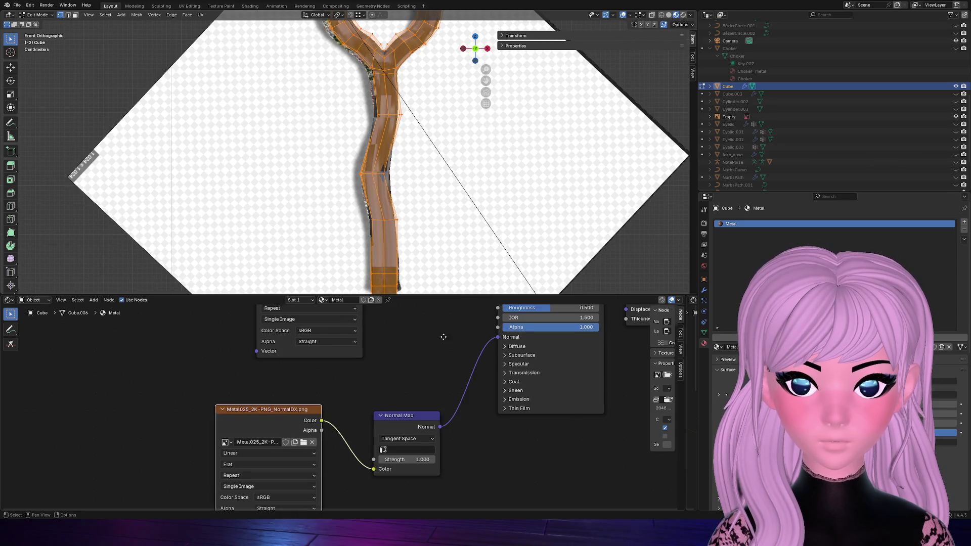
pyautogui.moveTo(427, 367); pyautogui.dragTo(403, 420, button='middle')
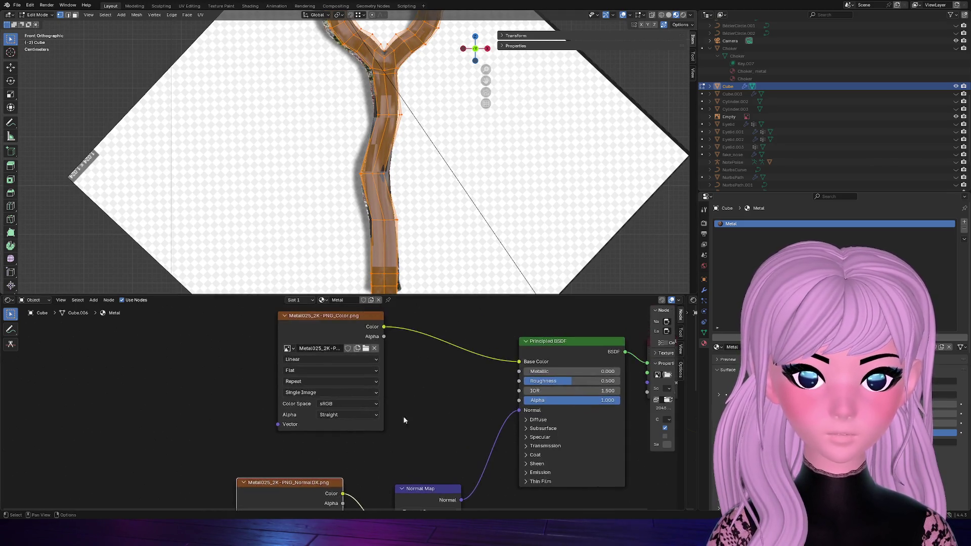
pyautogui.click(330, 323)
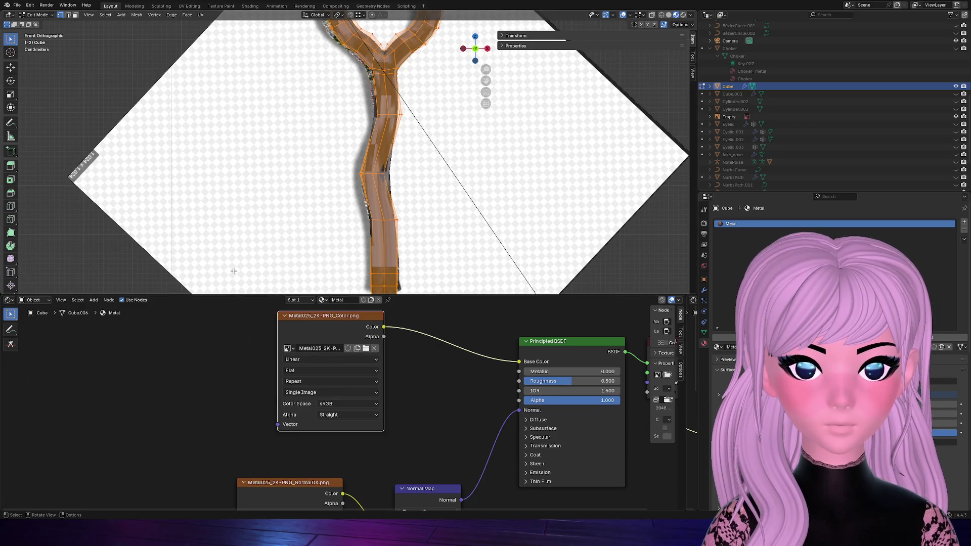
pyautogui.keyDown('shift'); pyautogui.scroll(2, 410, 144); pyautogui.keyUp('shift')
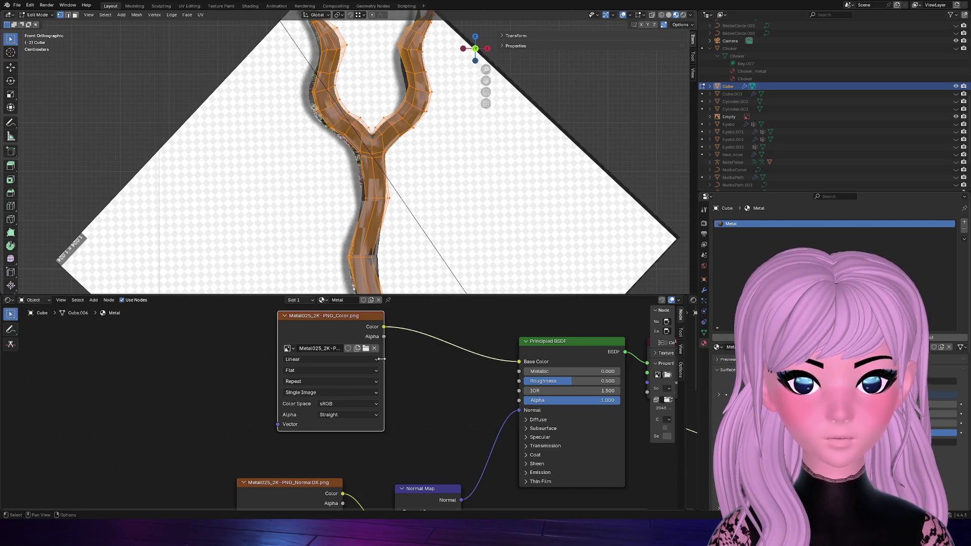
pyautogui.click(190, 5)
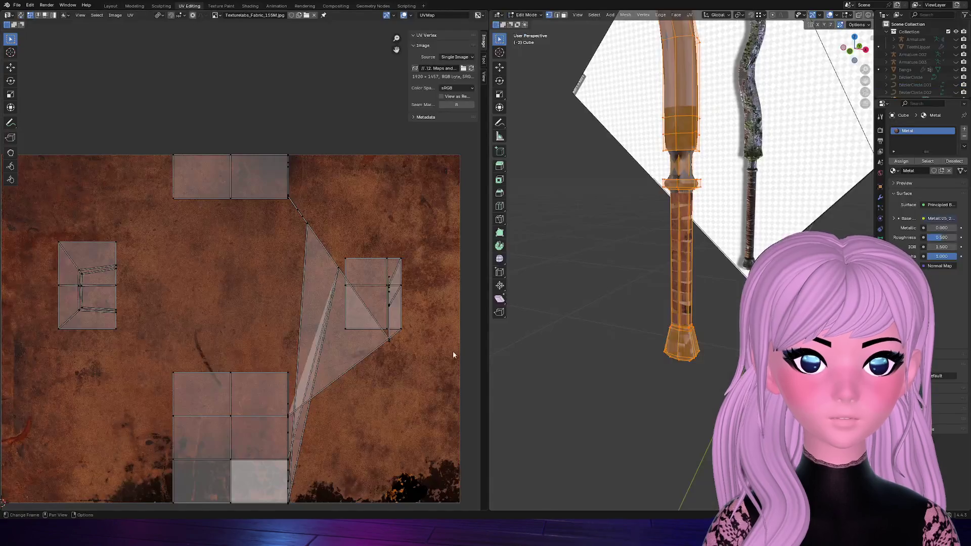
pyautogui.scroll(1, 751, 175)
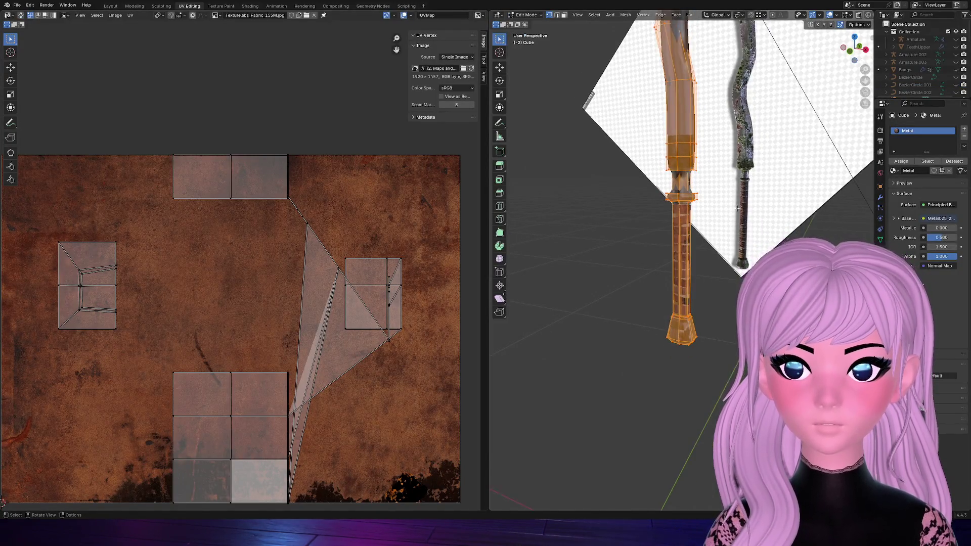
pyautogui.scroll(1, 736, 209)
pyautogui.click(843, 50)
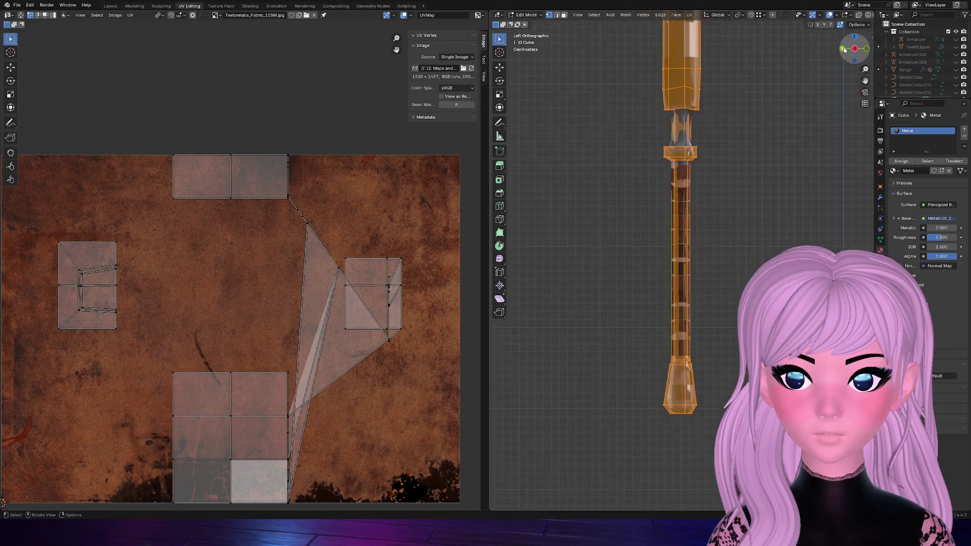
pyautogui.moveTo(843, 50); pyautogui.dragTo(849, 50)
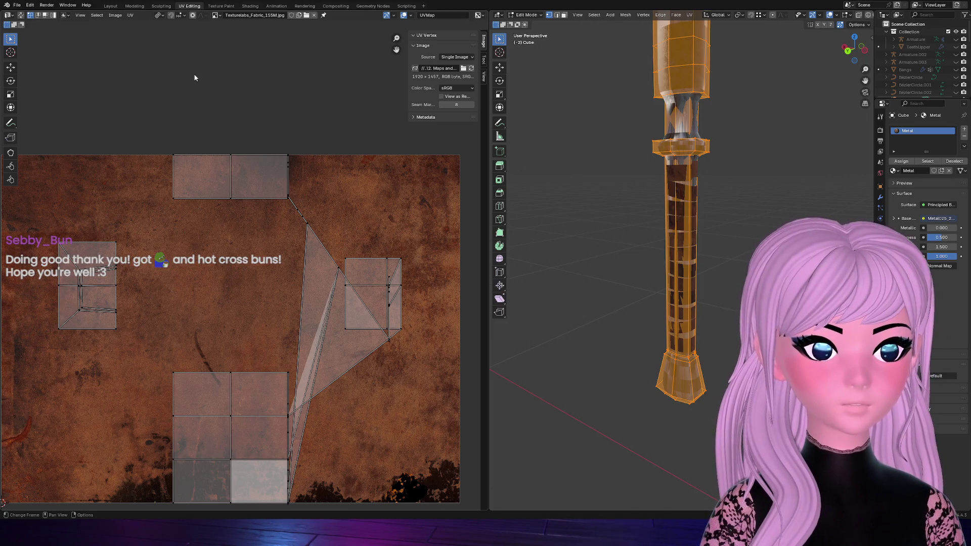
# Show Metal025_2K-PNG_Color.png behind the UVs and view the handle in Front Orthographic
pyautogui.click(216, 17)
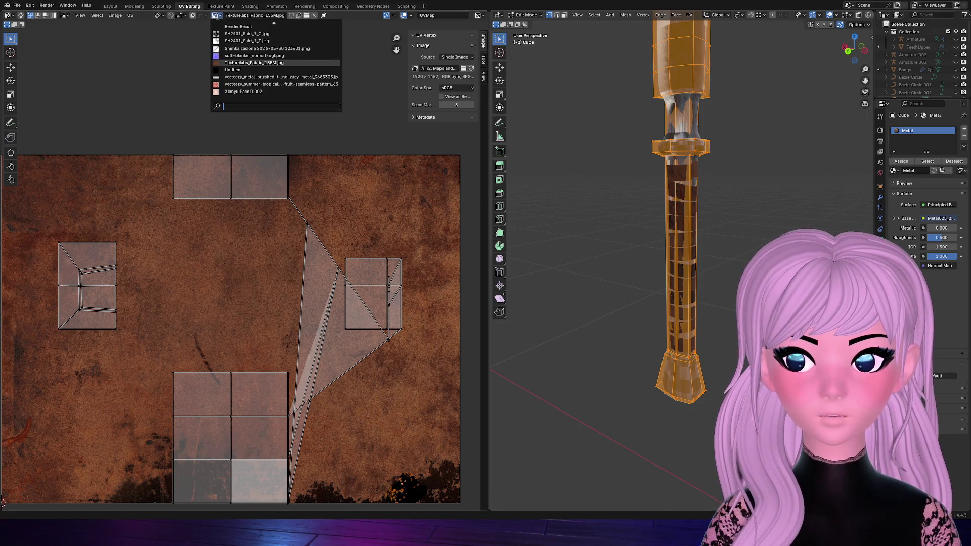
pyautogui.scroll(5, 258, 31)
pyautogui.scroll(1, 259, 33)
pyautogui.moveTo(253, 26)
pyautogui.click(260, 27)
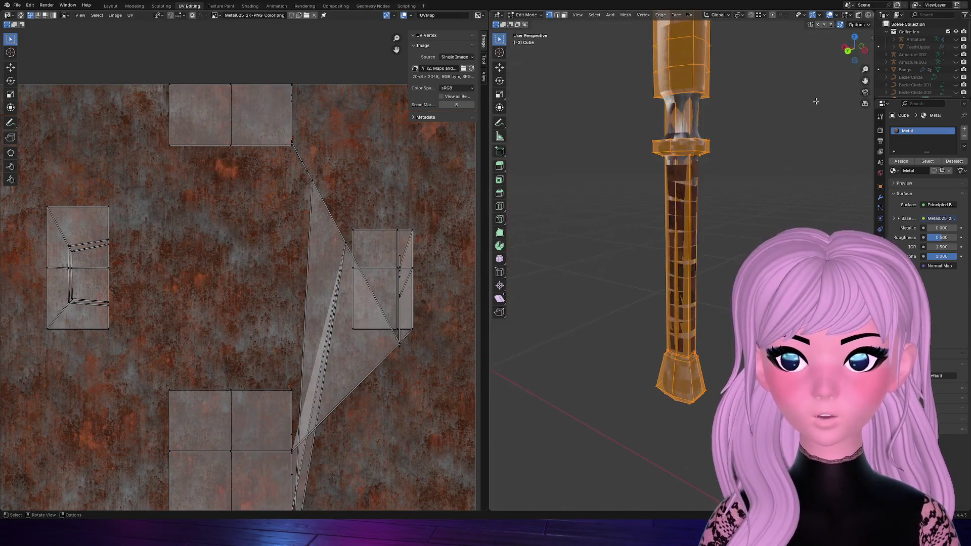
pyautogui.moveTo(775, 222); pyautogui.dragTo(708, 495, button='middle')
pyautogui.moveTo(757, 206); pyautogui.dragTo(757, 207, button='middle')
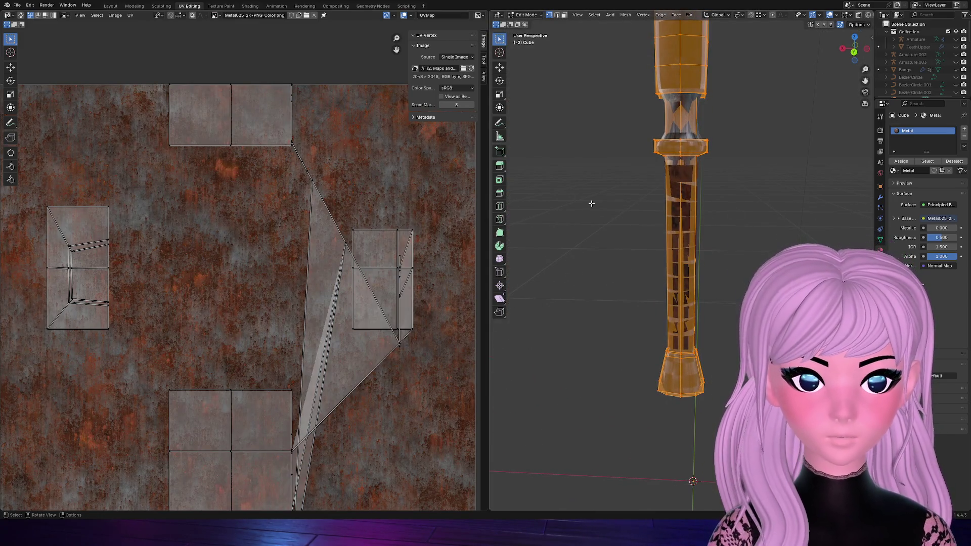
pyautogui.scroll(2, 692, 123)
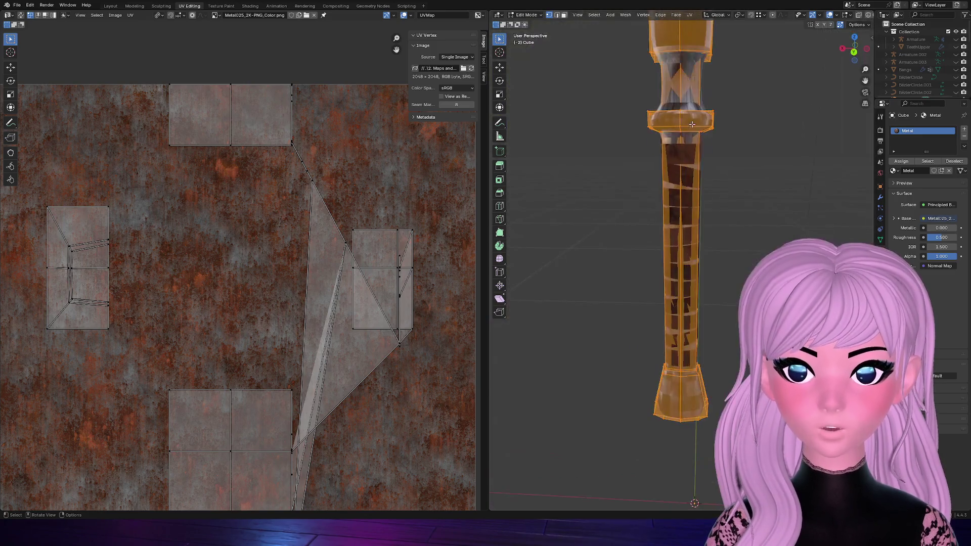
pyautogui.click(856, 53)
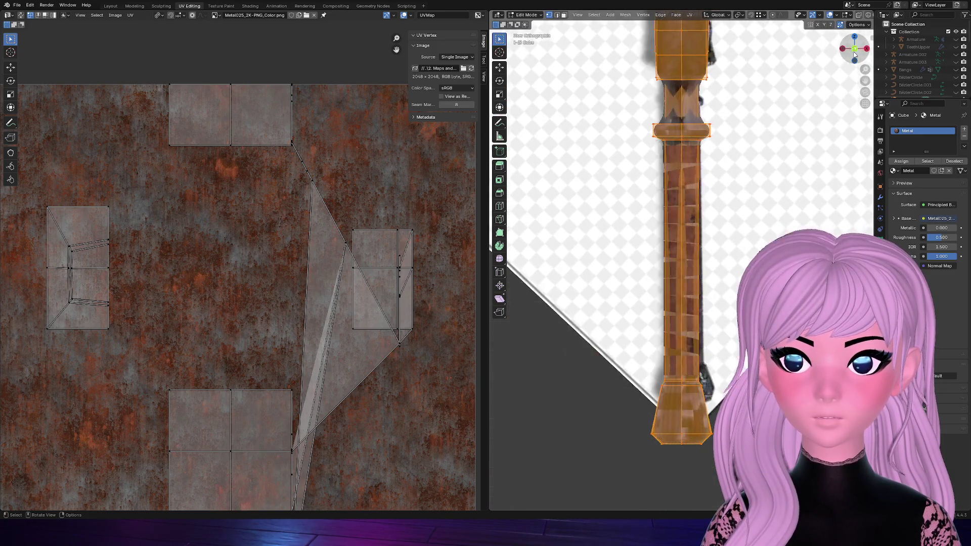
# Apply a Cylinder Projection to the handle's UVs and select all UVs in the editor
pyautogui.rightClick(720, 222)
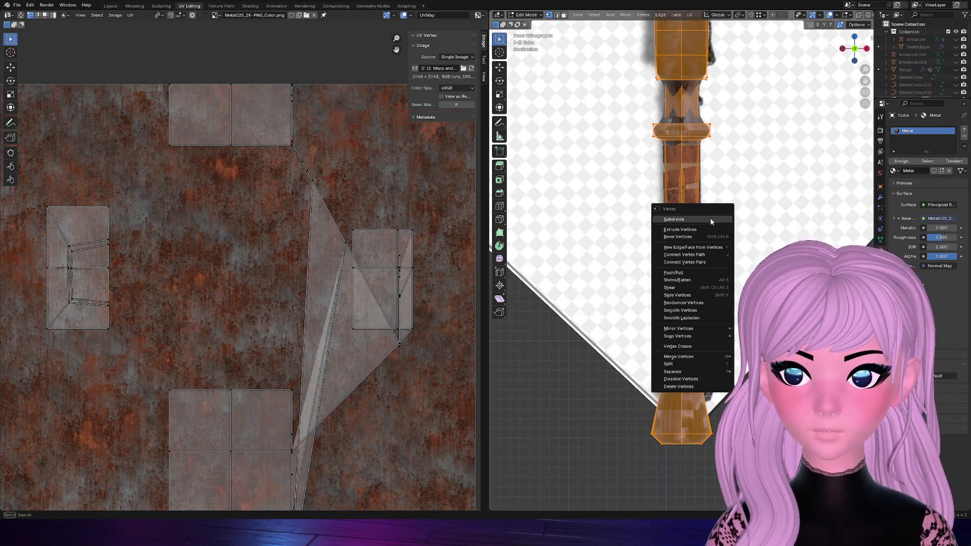
pyautogui.click(711, 221)
pyautogui.rightClick(723, 288)
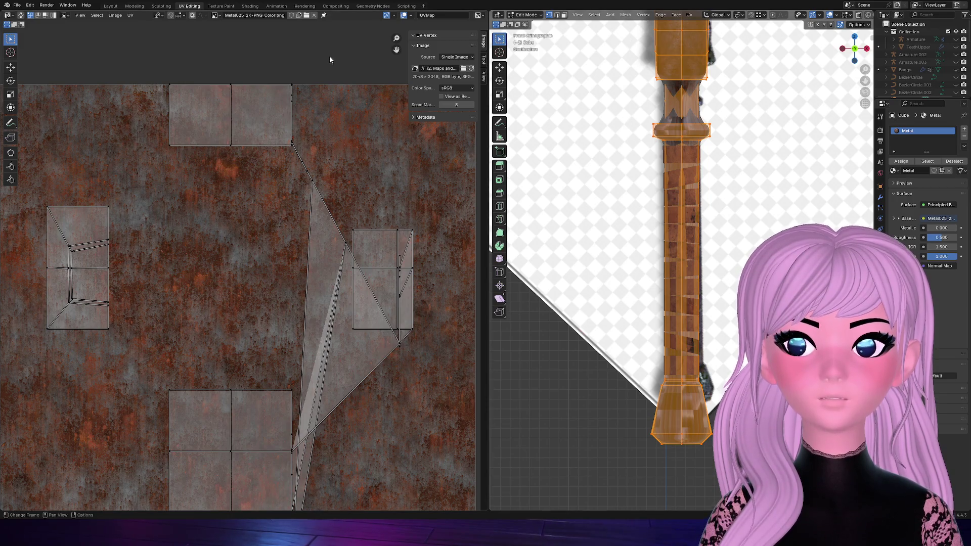
pyautogui.click(689, 15)
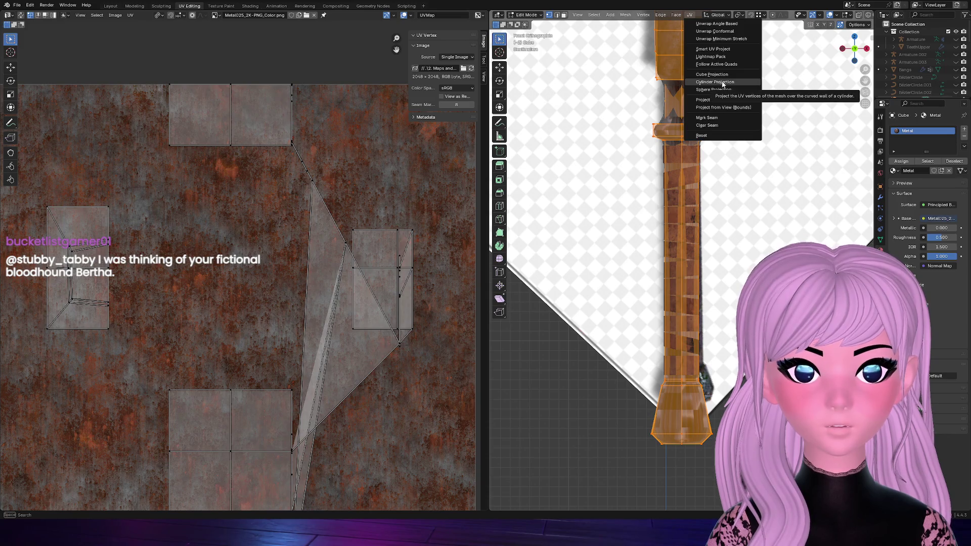
pyautogui.click(722, 83)
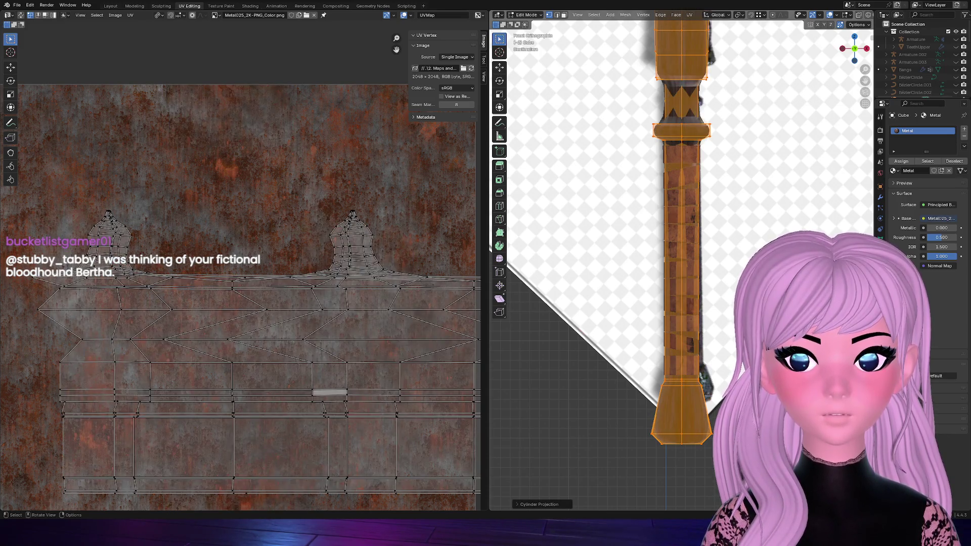
pyautogui.press('a')
pyautogui.press('u')
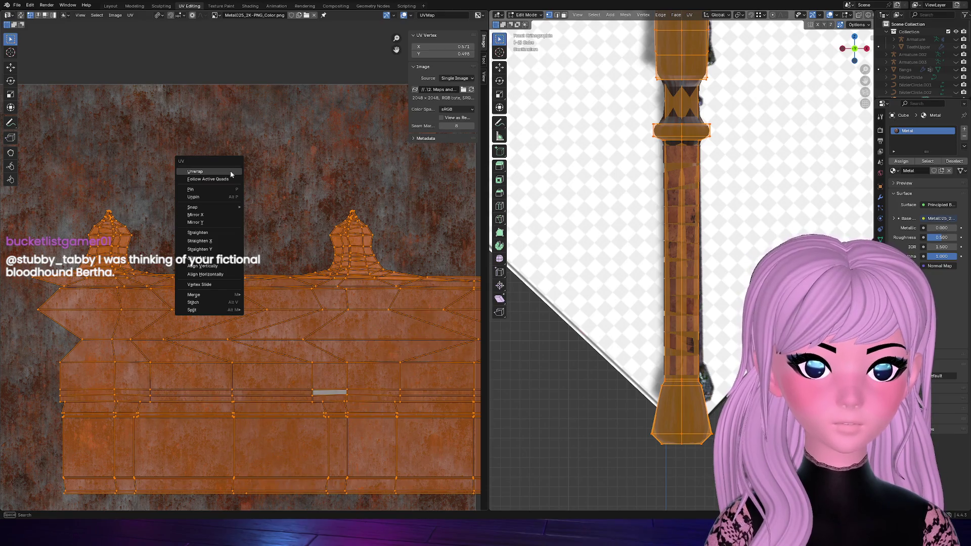
# Try an Unwrap on the handle UVs, undo it, and clear the selections
pyautogui.click(230, 171)
pyautogui.scroll(-5, 270, 281)
pyautogui.scroll(4, 269, 280)
pyautogui.scroll(1, 271, 280)
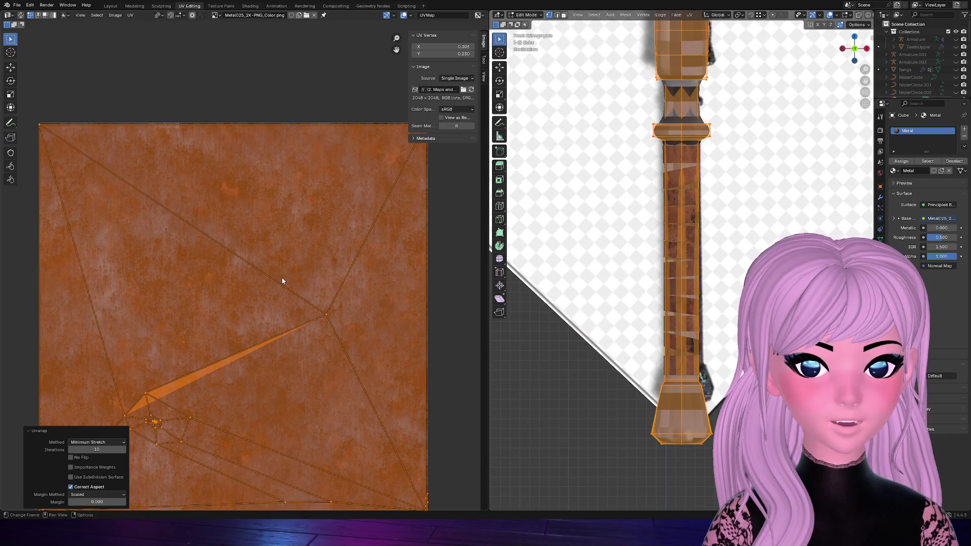
pyautogui.hotkey('ctrl', 'z')
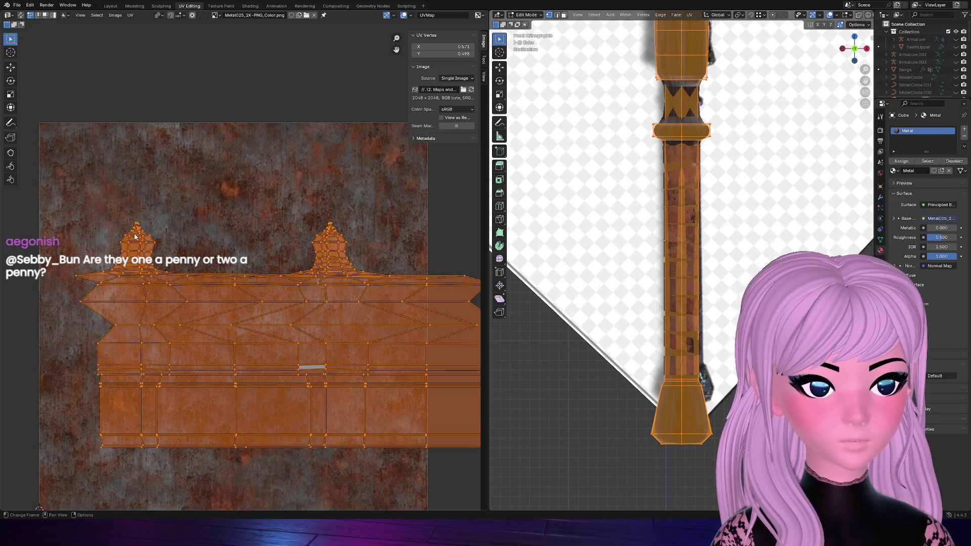
pyautogui.click(170, 214)
pyautogui.click(653, 153)
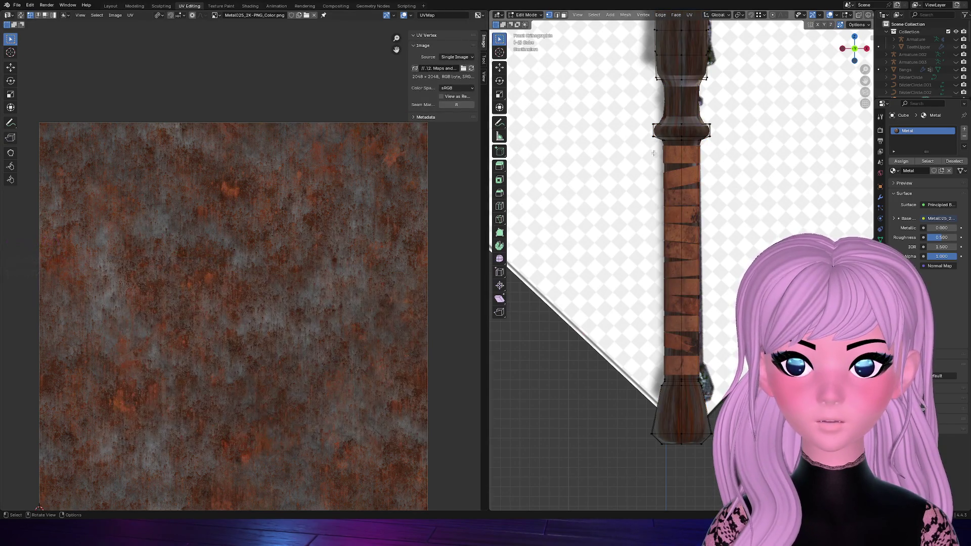
# Select the handle's top edge loop and switch the viewport to wireframe display
pyautogui.keyDown('alt'); pyautogui.click(669, 77); pyautogui.keyUp('alt')
pyautogui.moveTo(669, 78)
pyautogui.mouseDown(button='middle')
pyautogui.moveTo(728, 91)
pyautogui.moveTo(826, 84)
pyautogui.mouseUp(button='middle')
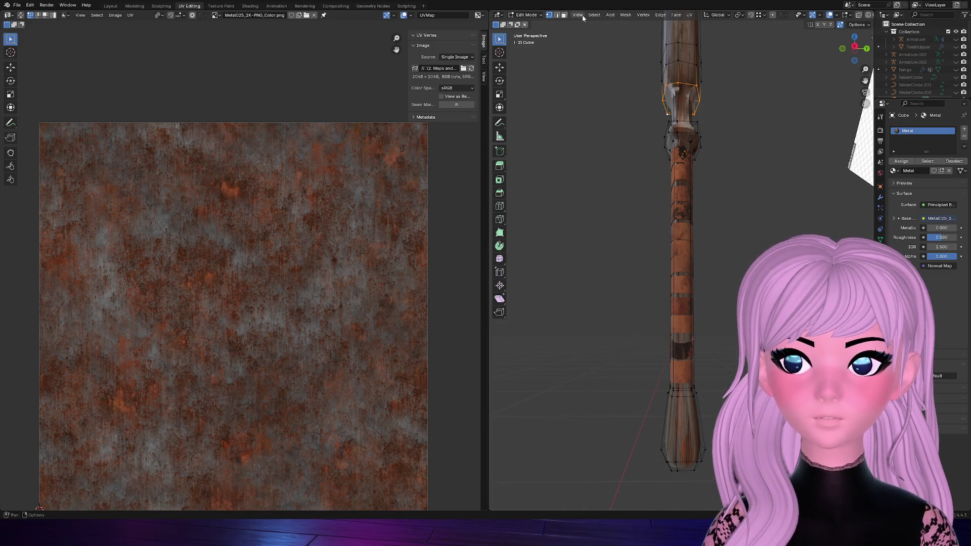
pyautogui.click(869, 15)
# Hide the wrap_lether object and return to editing the sword mesh
pyautogui.hotkey('alt', 'a')
pyautogui.press('Tab')
pyautogui.click(682, 204)
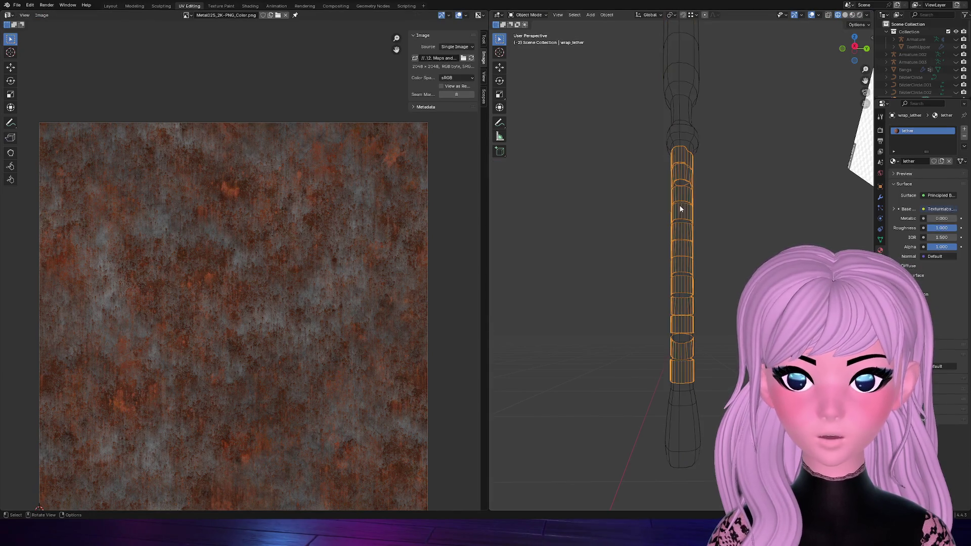
pyautogui.press('h')
pyautogui.click(683, 210)
pyautogui.press('Tab')
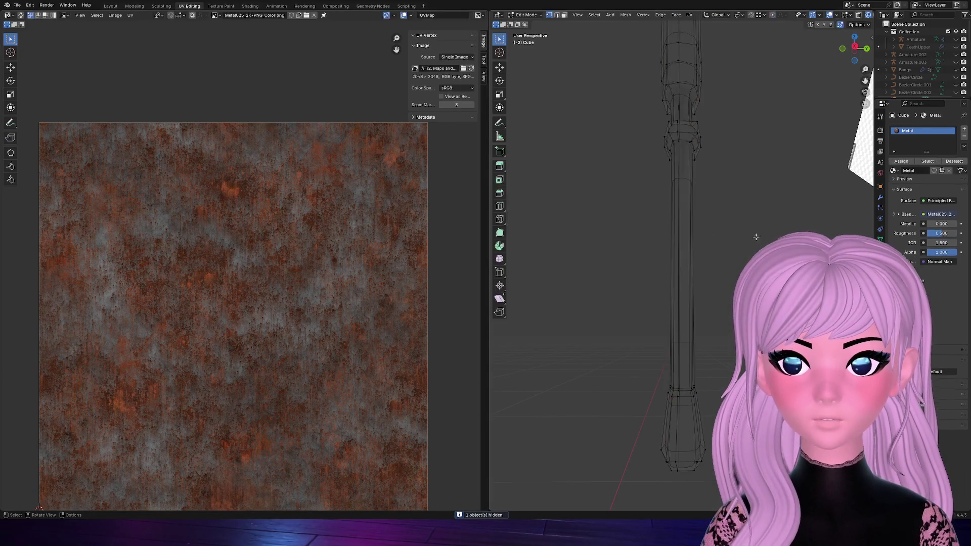
# Mark a seam along the selected edge loops on the handle
pyautogui.keyDown('alt'); pyautogui.click(683, 287); pyautogui.keyUp('alt')
pyautogui.moveTo(743, 178)
pyautogui.mouseDown(button='middle')
pyautogui.moveTo(759, 182)
pyautogui.moveTo(682, 98)
pyautogui.mouseUp(button='middle')
pyautogui.keyDown('alt'); pyautogui.click(681, 99); pyautogui.keyUp('alt')
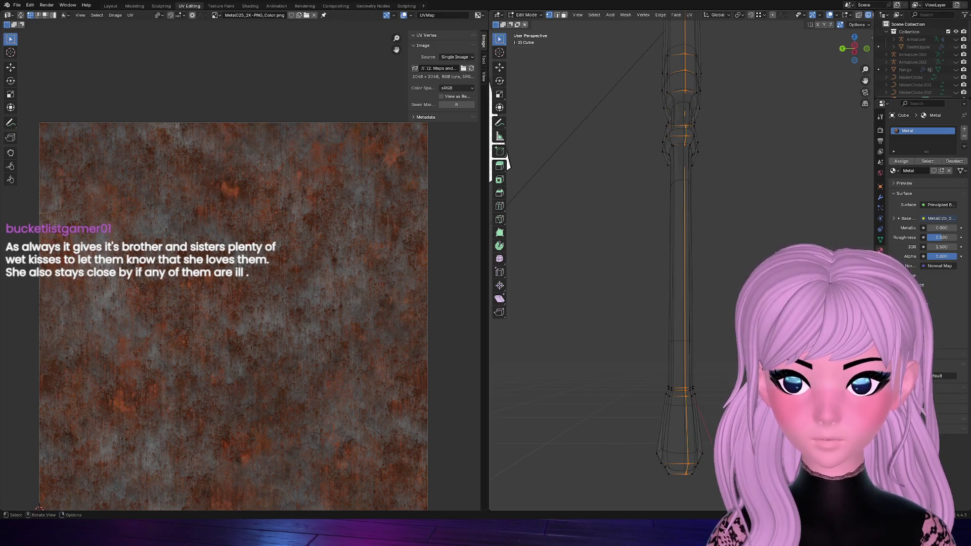
pyautogui.hotkey('ctrl', 'v')
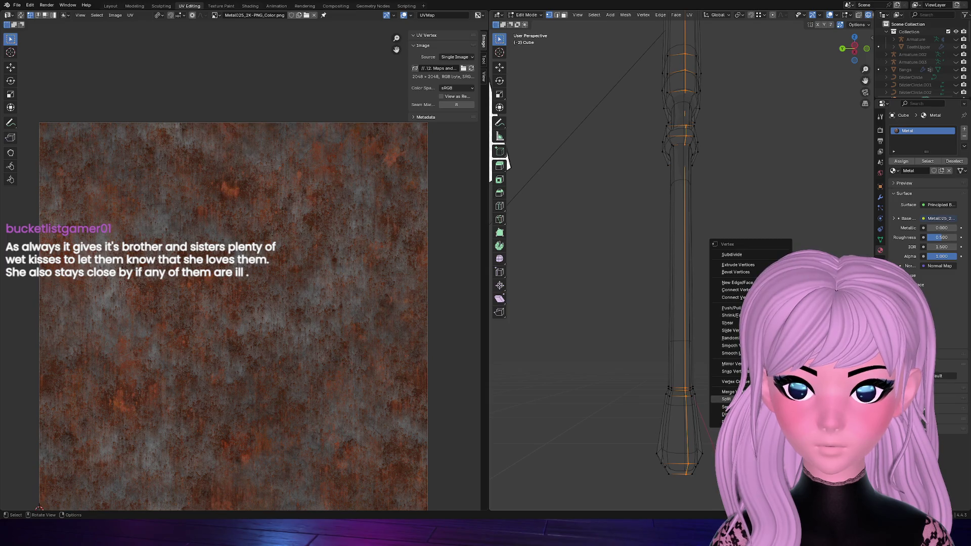
pyautogui.press('2')
pyautogui.hotkey('ctrl', 'e')
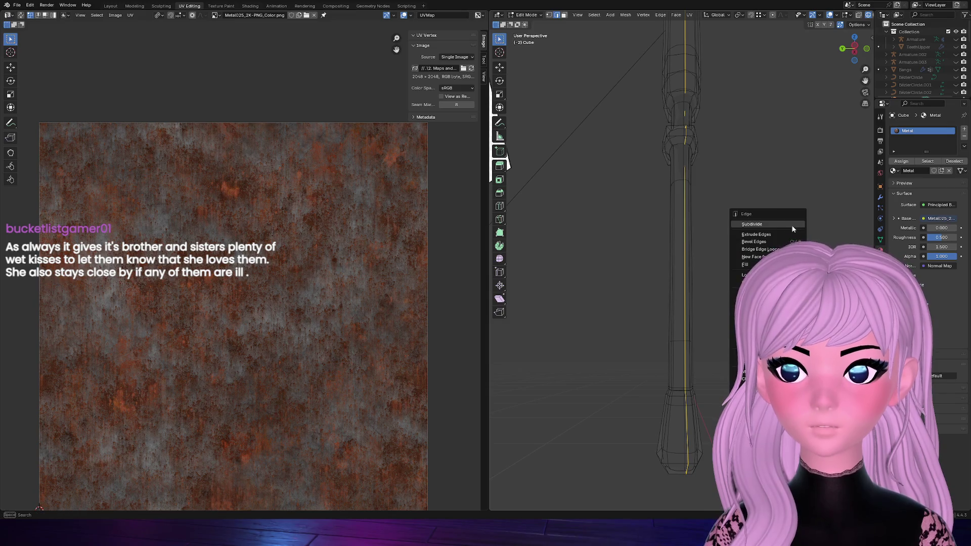
pyautogui.click(760, 300)
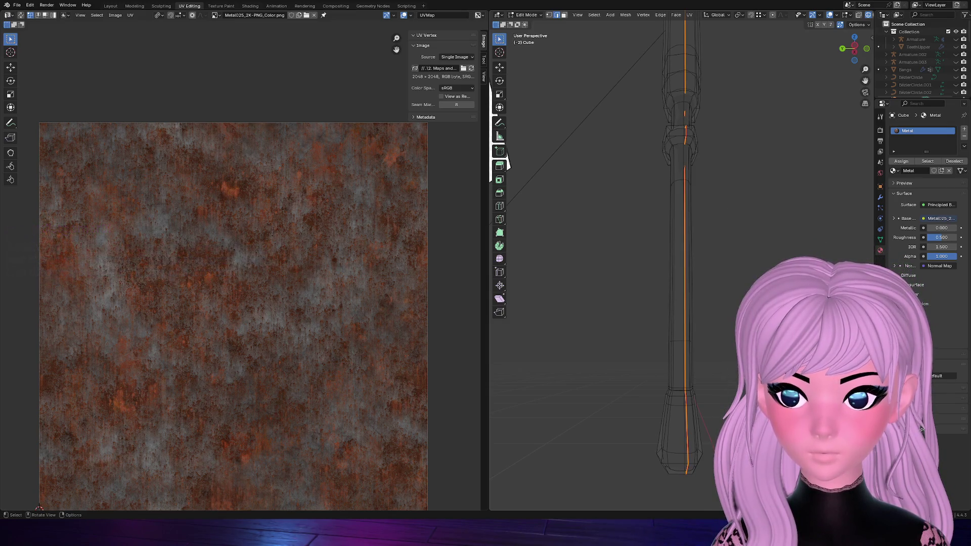
# Select the whole sword mesh and unwrap it into a new UV layout
pyautogui.moveTo(759, 303); pyautogui.dragTo(789, 289, button='middle')
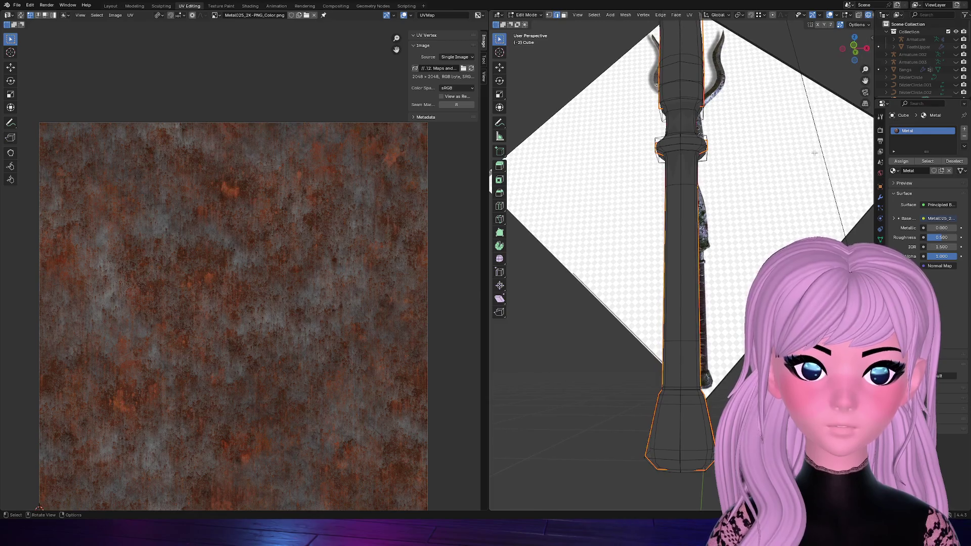
pyautogui.press('a')
pyautogui.hotkey('ctrl', 'e')
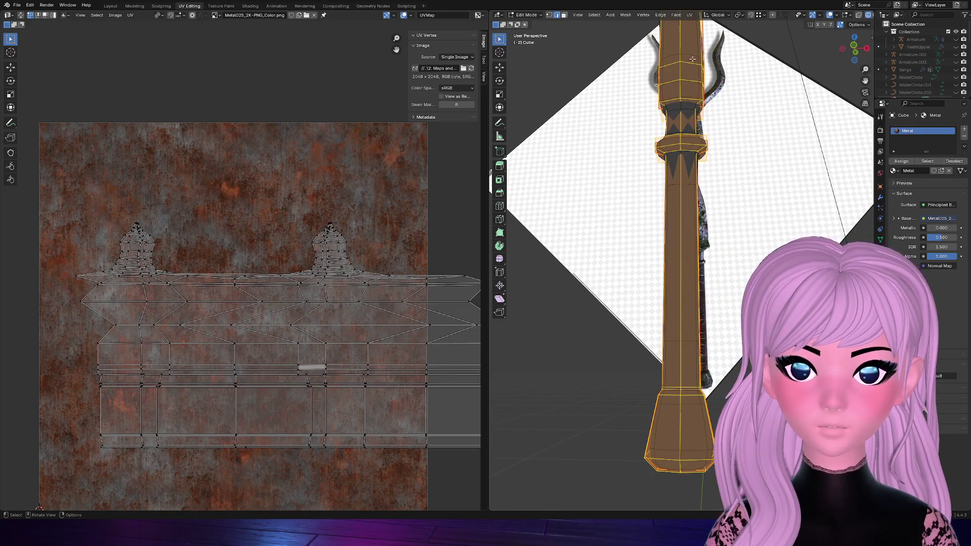
pyautogui.click(689, 15)
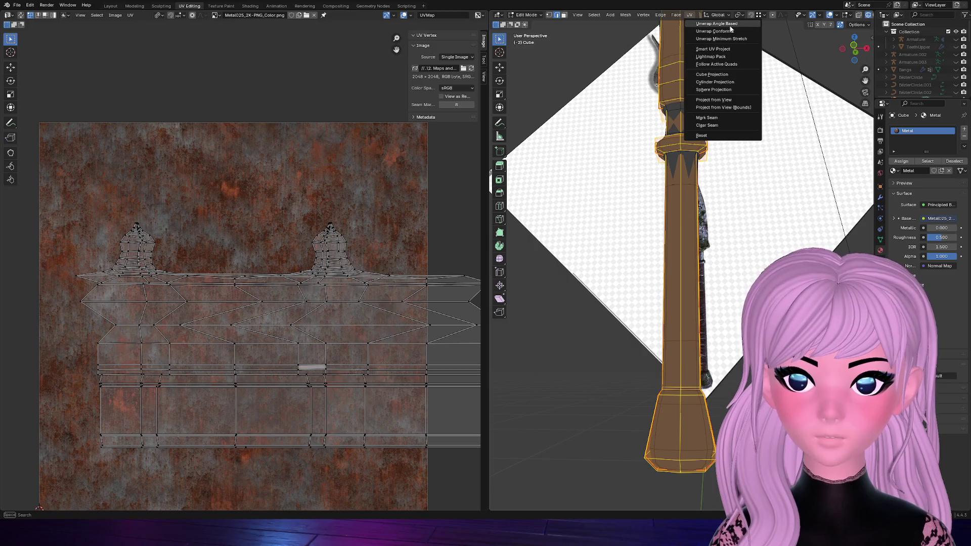
pyautogui.click(727, 32)
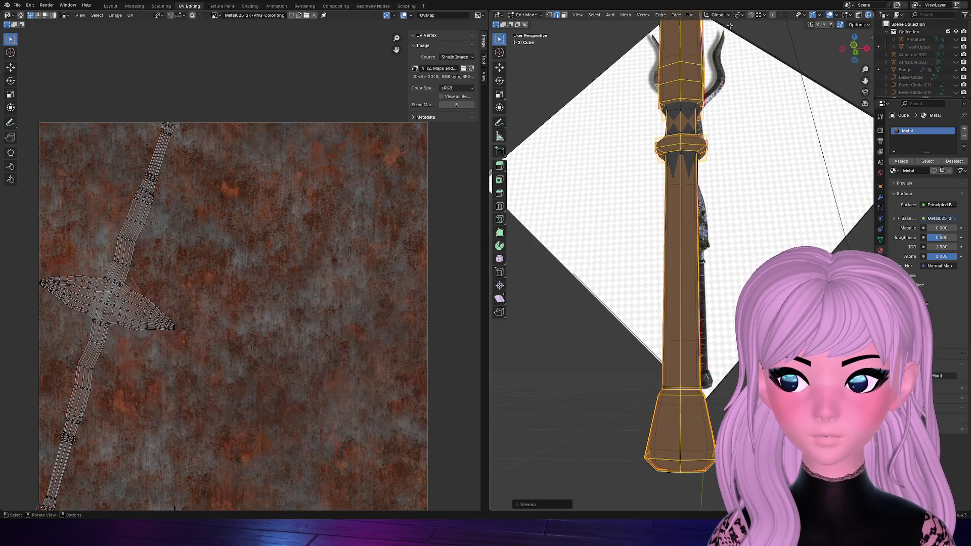
pyautogui.press('a')
pyautogui.press('u')
# Re-unwrap the selected UV islands, deselect them, and return to object mode
pyautogui.click(203, 253)
pyautogui.scroll(-4, 221, 275)
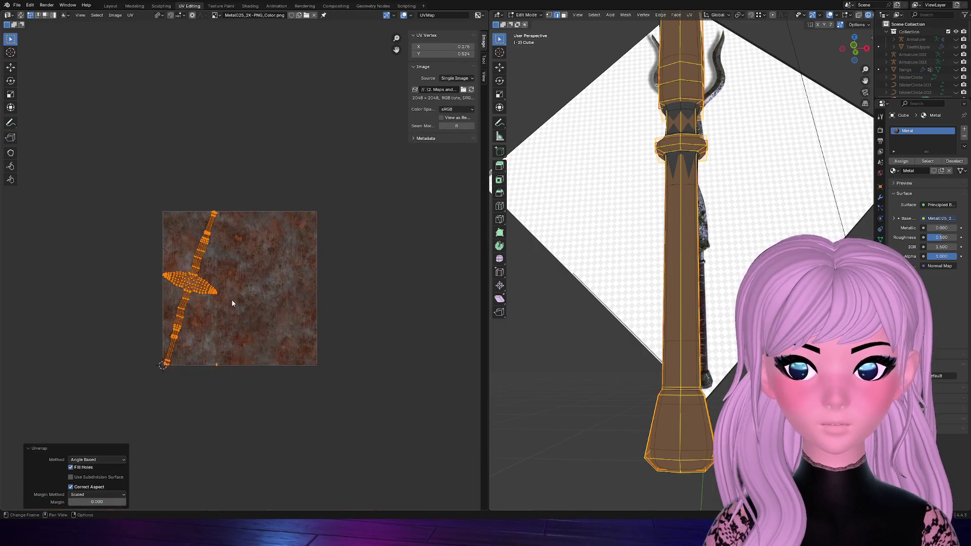
pyautogui.hotkey('alt', 'a')
pyautogui.scroll(6, 241, 297)
pyautogui.scroll(-5, 229, 305)
pyautogui.scroll(5, 243, 347)
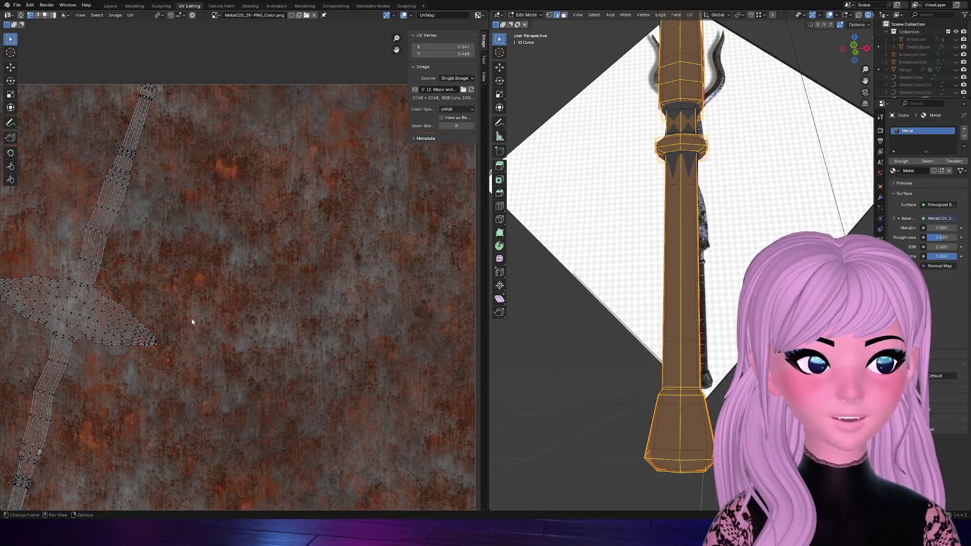
pyautogui.scroll(-4, 191, 318)
pyautogui.scroll(3, 209, 331)
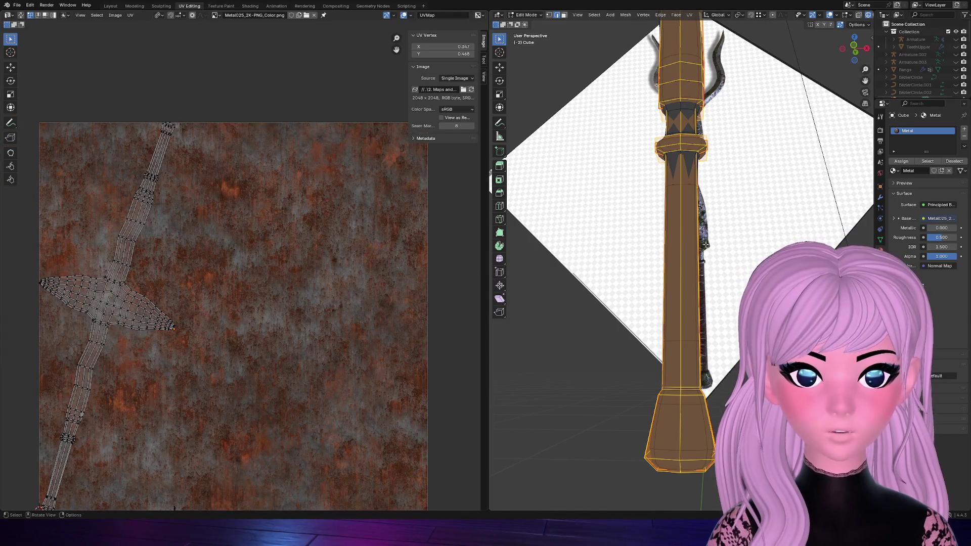
pyautogui.hotkey('alt', 'a')
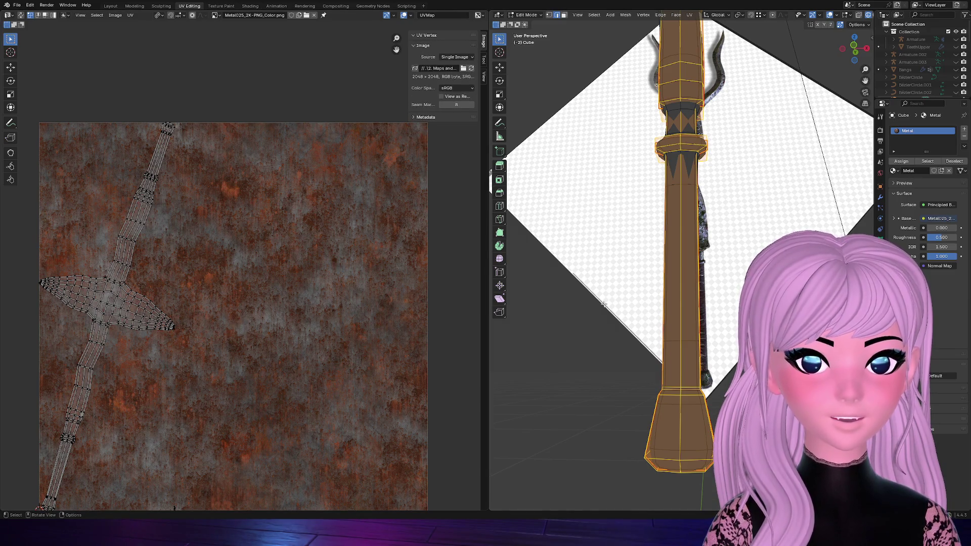
pyautogui.press('Tab')
pyautogui.scroll(-3, 569, 303)
pyautogui.moveTo(598, 289)
pyautogui.mouseDown(button='middle')
pyautogui.moveTo(554, 200)
pyautogui.moveTo(525, 182)
pyautogui.mouseUp(button='middle')
# Switch to Material Preview shading to inspect the rusty staff, then enter edit mode on it
pyautogui.click(851, 16)
pyautogui.moveTo(830, 89)
pyautogui.mouseDown(button='middle')
pyautogui.moveTo(758, 152)
pyautogui.moveTo(607, 15)
pyautogui.mouseUp(button='middle')
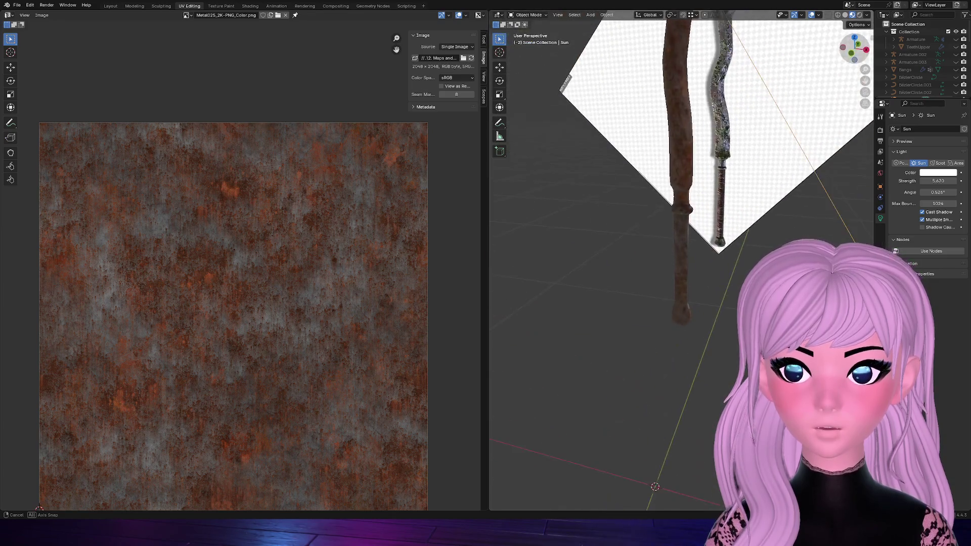
pyautogui.moveTo(866, 81); pyautogui.dragTo(789, 152)
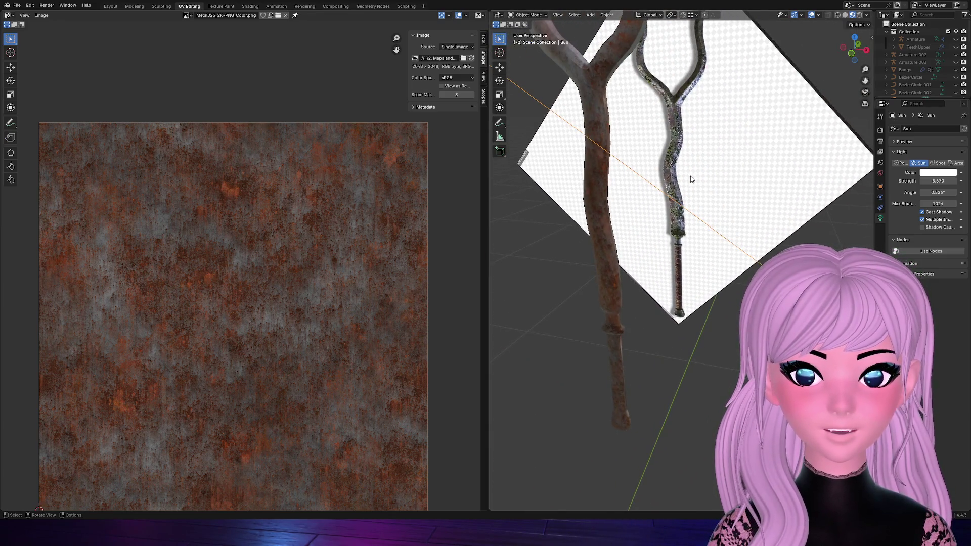
pyautogui.scroll(-5, 691, 180)
pyautogui.scroll(6, 689, 182)
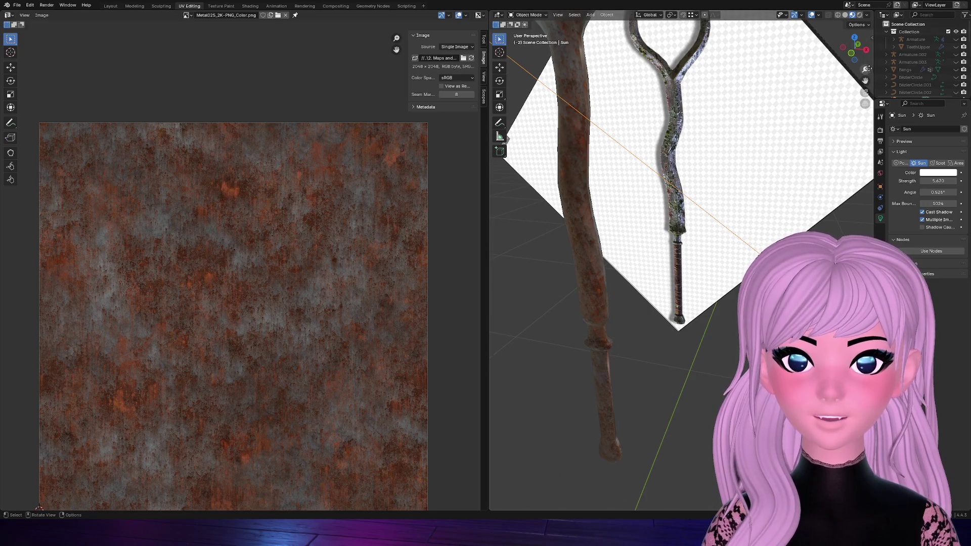
pyautogui.moveTo(852, 53); pyautogui.dragTo(789, 91)
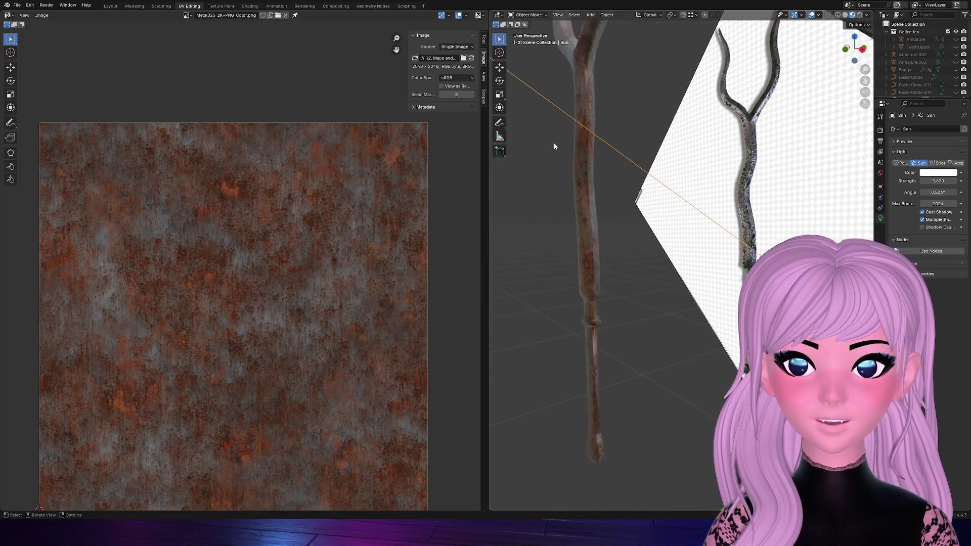
pyautogui.click(590, 90)
pyautogui.press('Tab')
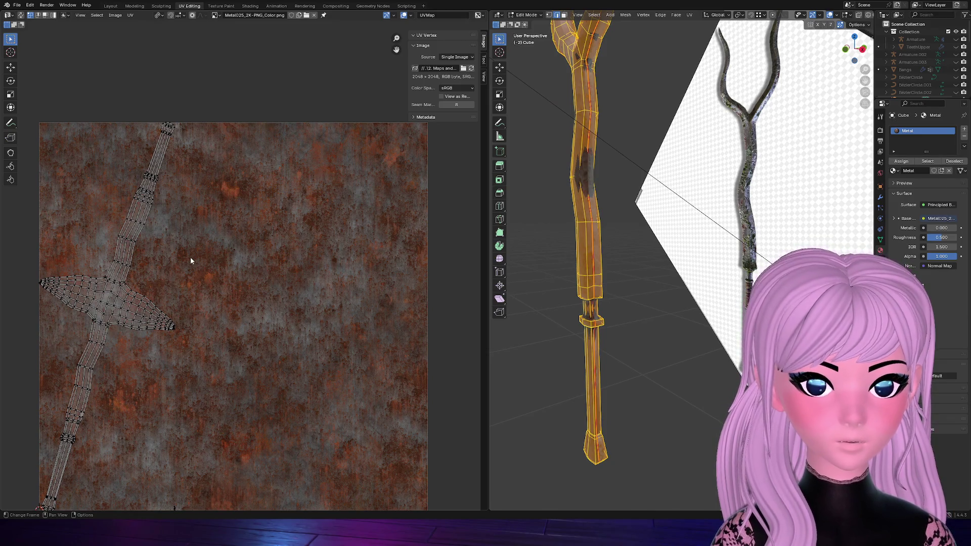
# Mark seams on two lower edge loops of the staff
pyautogui.press('a')
pyautogui.hotkey('alt', 'a')
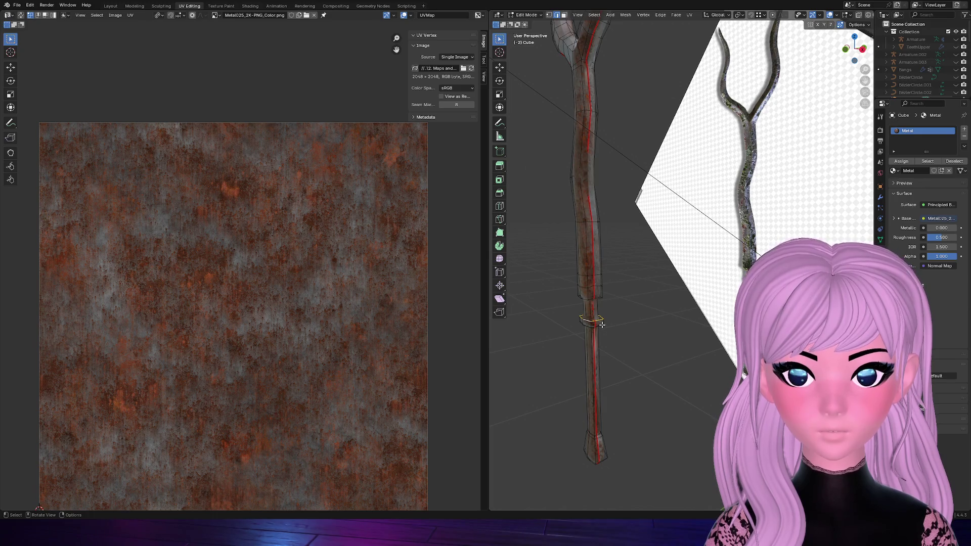
pyautogui.scroll(2, 601, 324)
pyautogui.scroll(2, 602, 325)
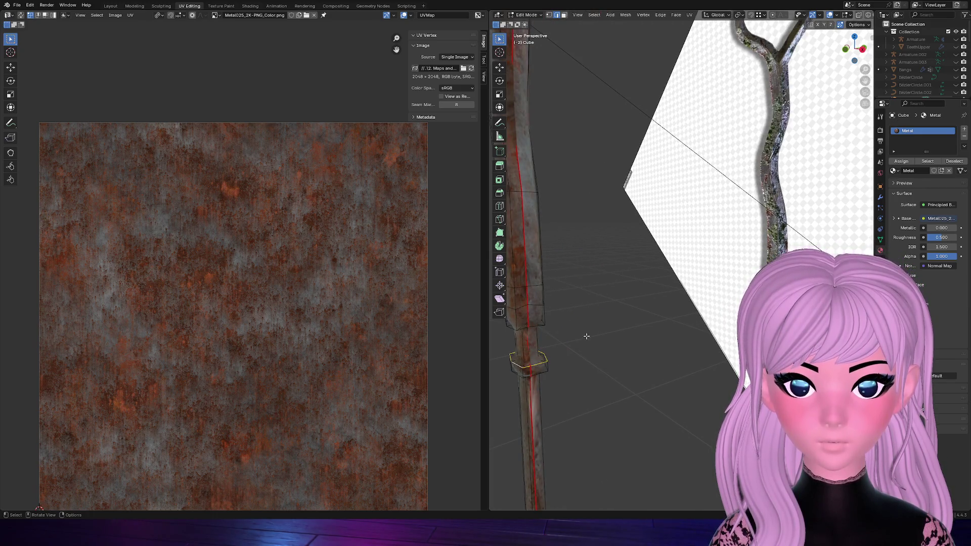
pyautogui.hotkey('ctrl', 'e')
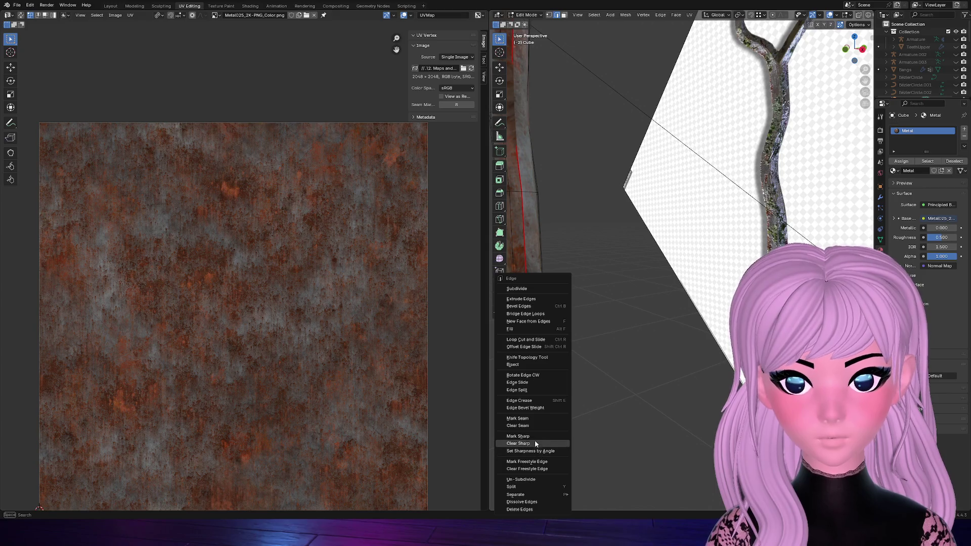
pyautogui.click(531, 419)
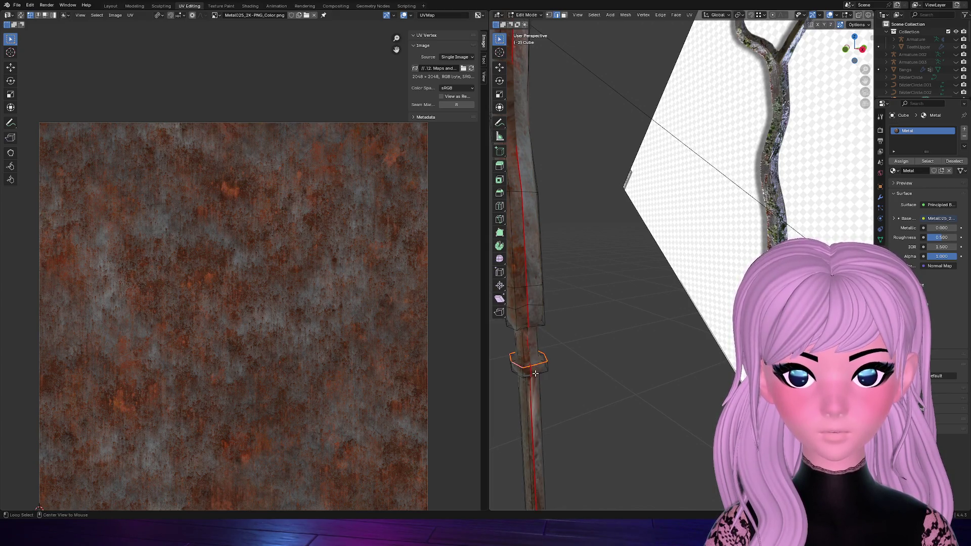
pyautogui.hotkey('ctrl', 'e')
pyautogui.click(575, 370)
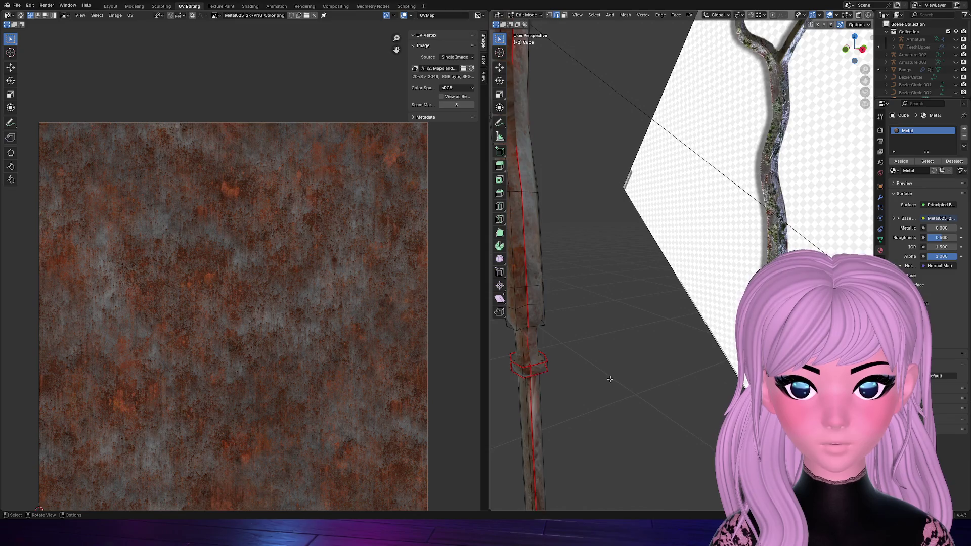
# Orbit around the staff and mark a further edge around the flared base as a seam
pyautogui.moveTo(609, 379); pyautogui.dragTo(594, 319, button='middle')
pyautogui.moveTo(860, 38); pyautogui.dragTo(835, 60)
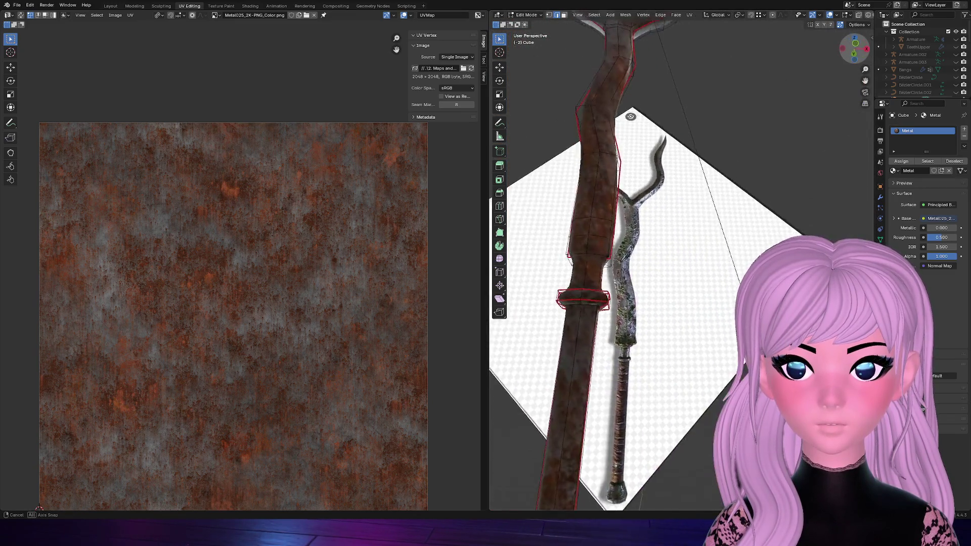
pyautogui.moveTo(835, 61); pyautogui.dragTo(803, 81)
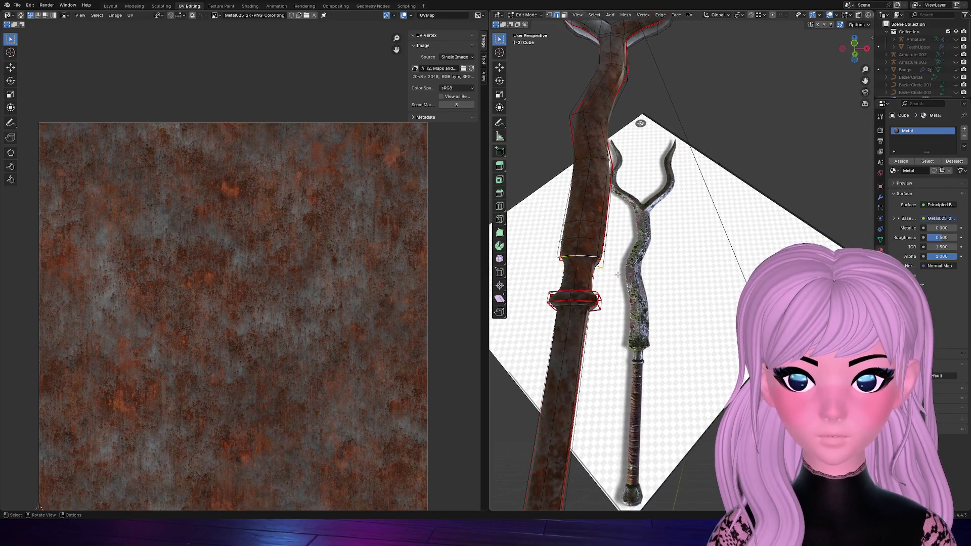
pyautogui.moveTo(848, 57); pyautogui.dragTo(862, 72)
pyautogui.hotkey('ctrl', 'e')
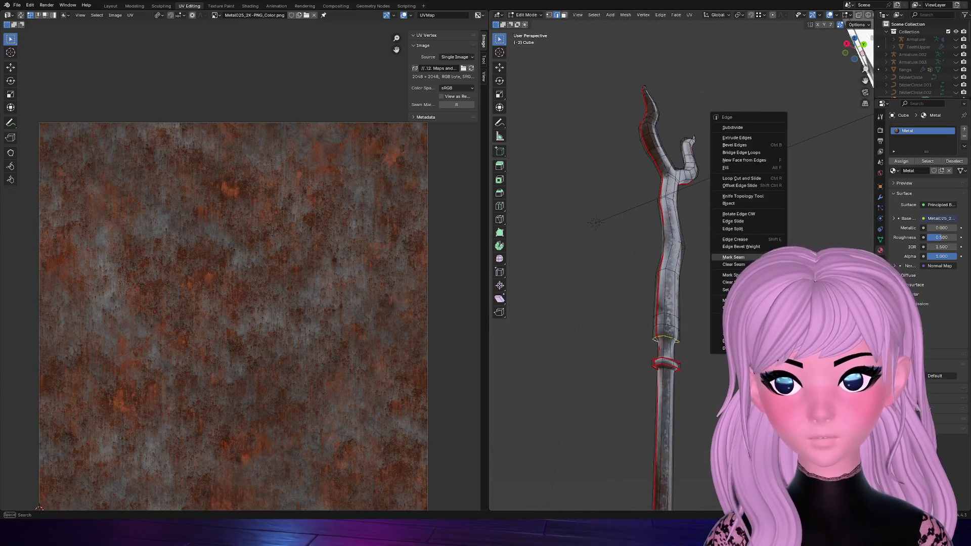
pyautogui.moveTo(854, 48); pyautogui.dragTo(588, 325)
pyautogui.scroll(-2, 560, 296)
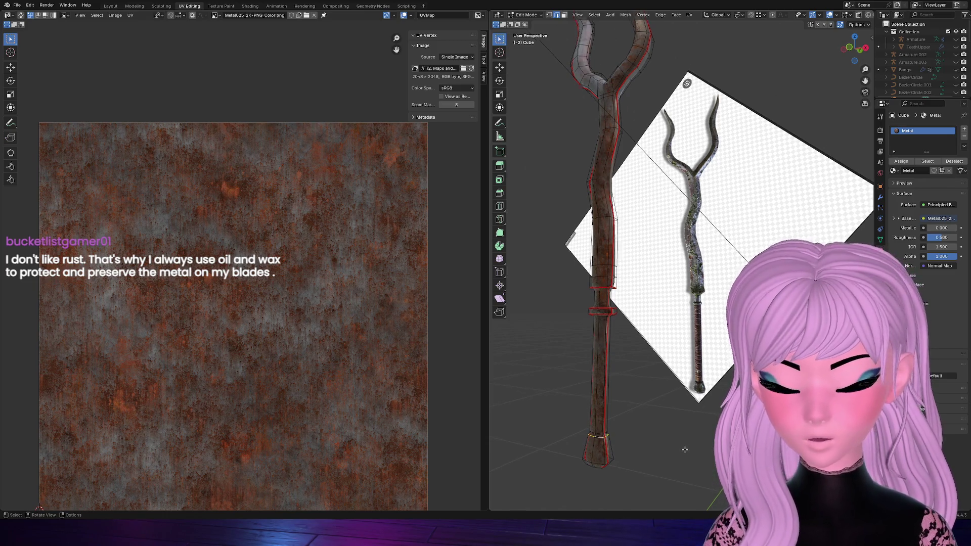
pyautogui.scroll(5, 681, 431)
pyautogui.moveTo(778, 153); pyautogui.dragTo(718, 283, button='middle')
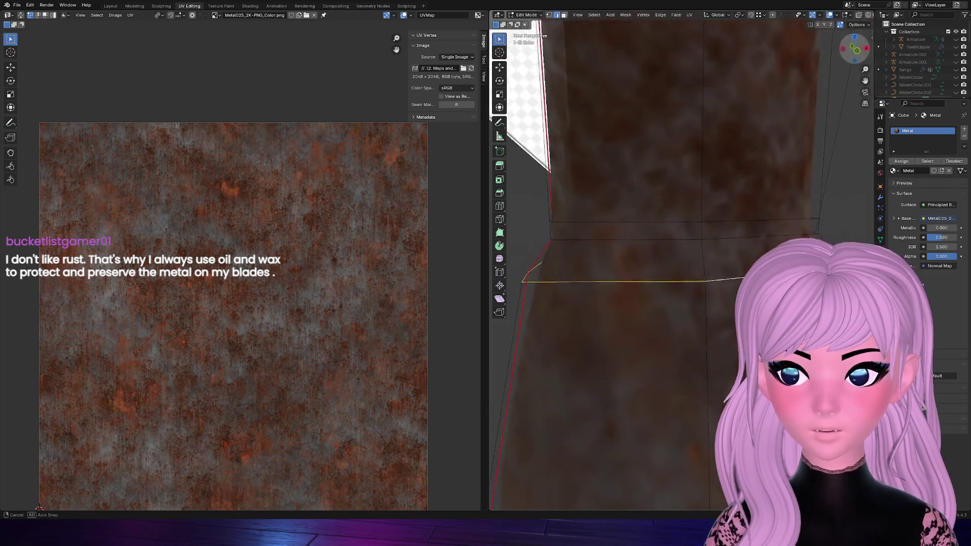
pyautogui.hotkey('ctrl', 'e')
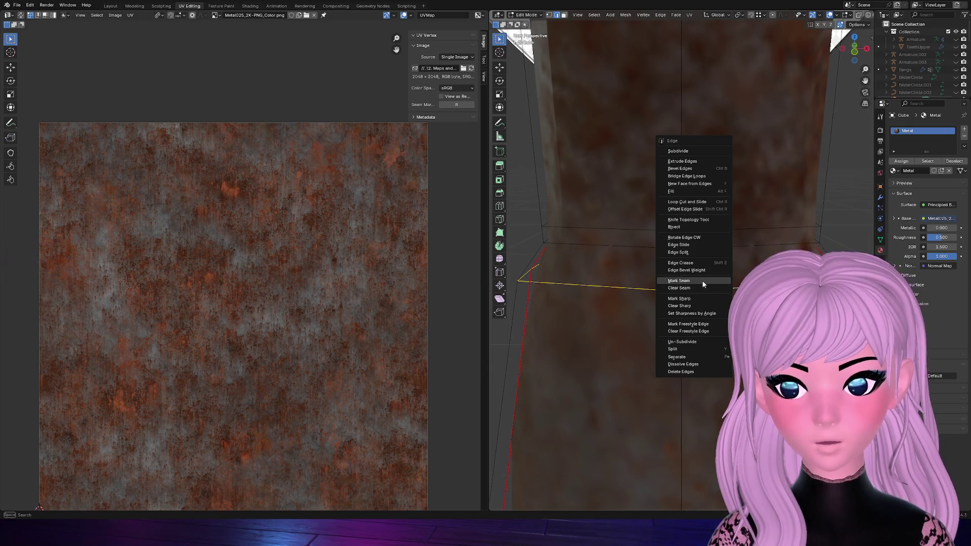
pyautogui.click(702, 280)
pyautogui.scroll(-3, 704, 411)
# Select the whole staff mesh and re-unwrap it into separate UV islands over the rust texture
pyautogui.moveTo(704, 412)
pyautogui.mouseDown(button='middle')
pyautogui.moveTo(729, 364)
pyautogui.moveTo(705, 394)
pyautogui.moveTo(683, 358)
pyautogui.moveTo(821, 159)
pyautogui.moveTo(759, 197)
pyautogui.mouseUp(button='middle')
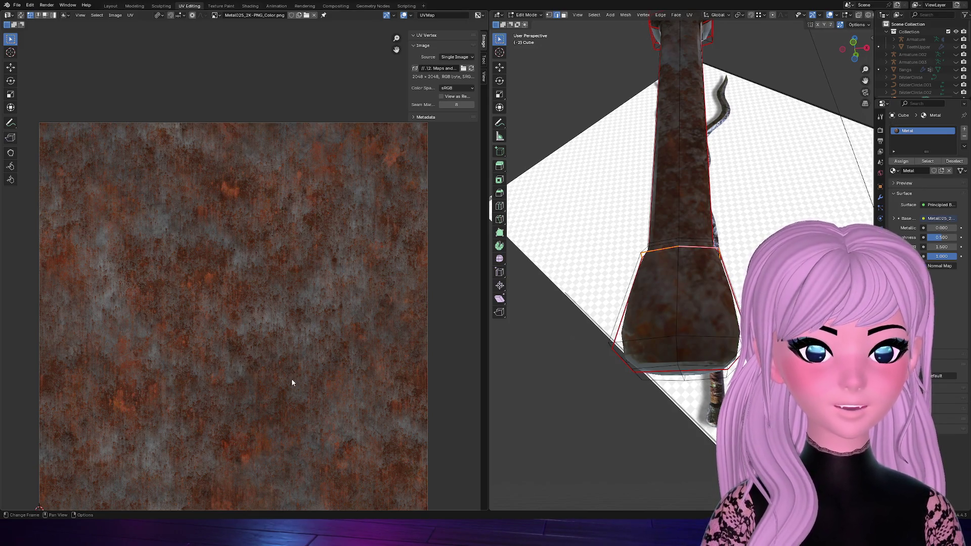
pyautogui.moveTo(843, 47); pyautogui.dragTo(682, 220)
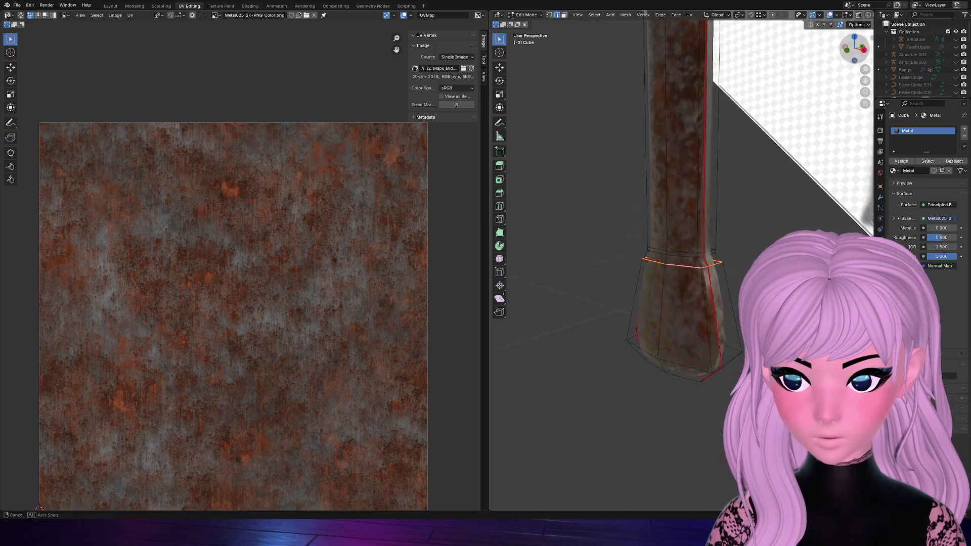
pyautogui.press('a')
pyautogui.press('u')
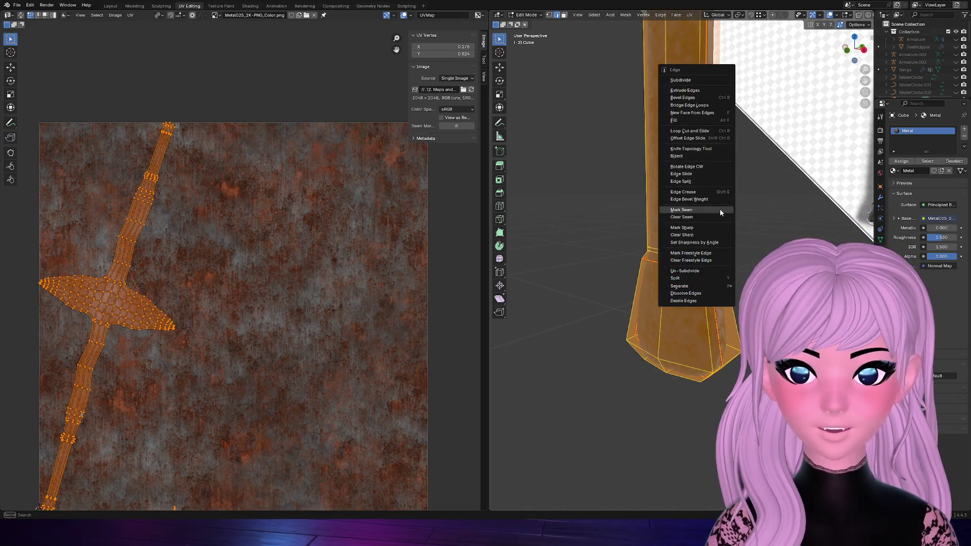
pyautogui.click(684, 77)
pyautogui.press('u')
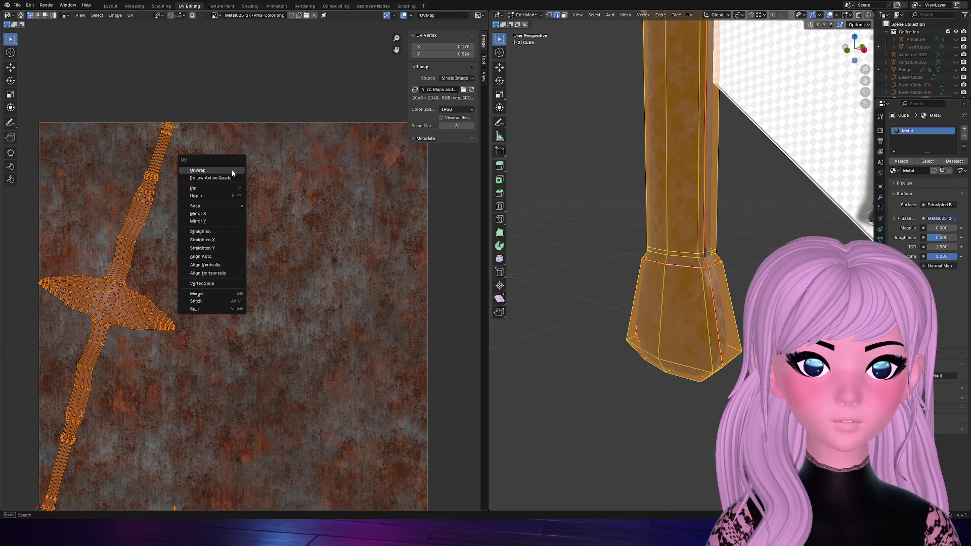
pyautogui.click(231, 169)
pyautogui.hotkey('alt', 'a')
pyautogui.scroll(-3, 330, 291)
pyautogui.scroll(4, 330, 290)
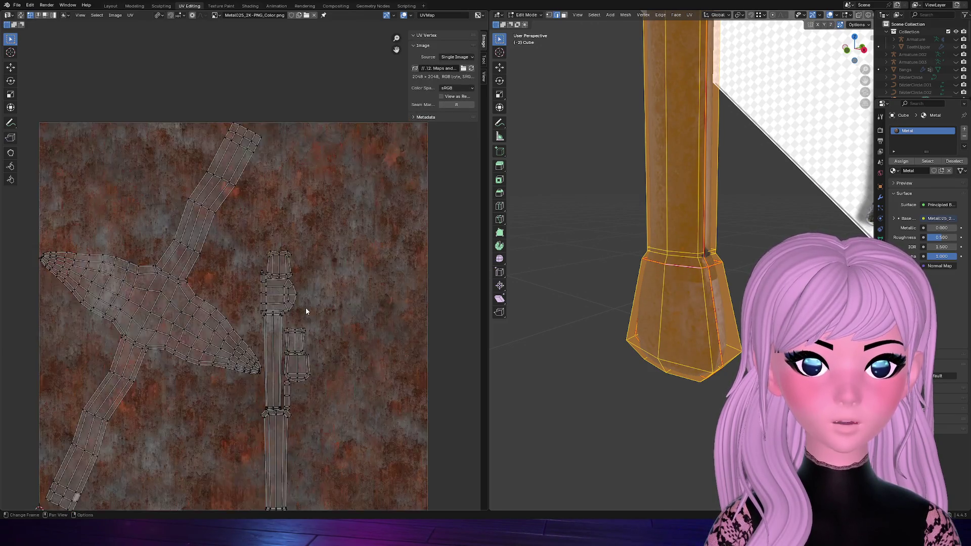